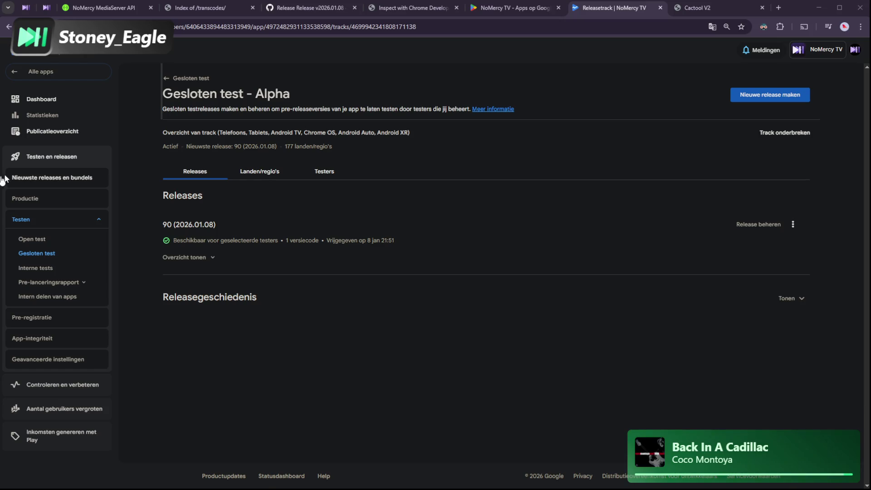
Leave the Alpha closed test via Publicatieoverzicht and go to the NoMercy TV dashboard
{"action": "left_click", "coordinate": [68, 131]}
{"action": "left_click", "coordinate": [60, 100]}
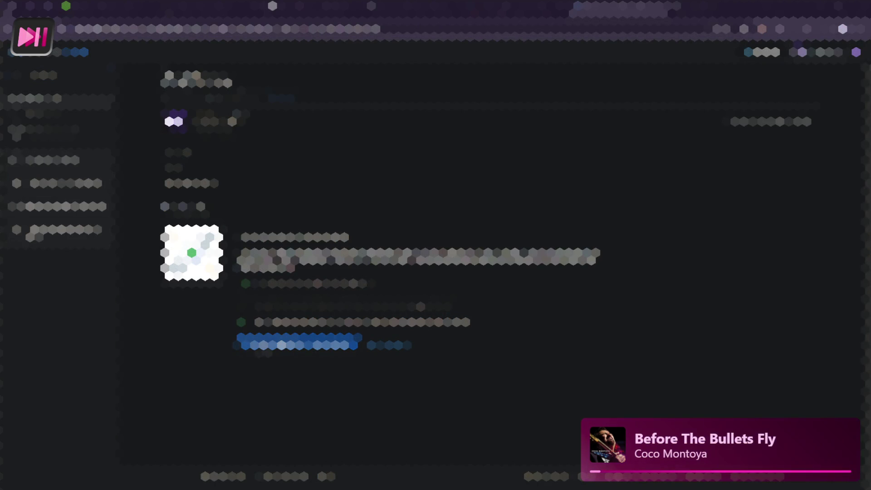
Start a production access request and skim its closed-test first step
{"action": "left_click", "coordinate": [263, 345]}
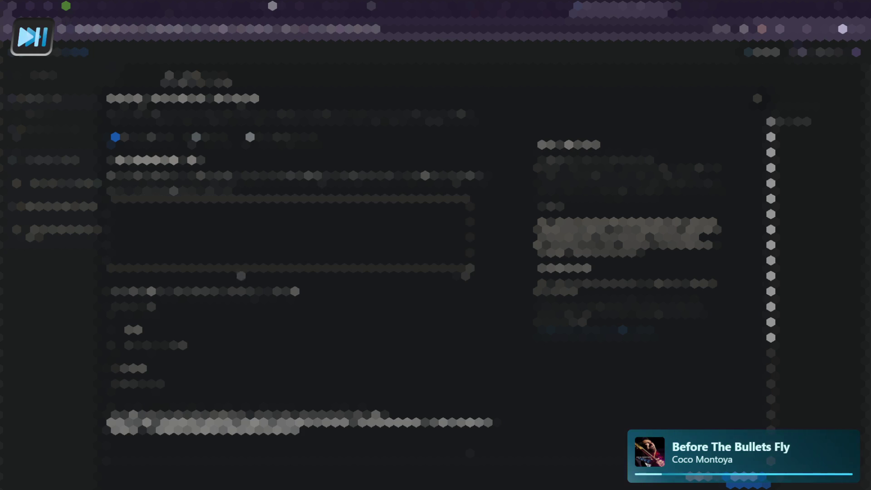
{"action": "scroll", "coordinate": [231, 261], "scroll_direction": "down", "scroll_amount": 4}
{"action": "scroll", "coordinate": [232, 261], "scroll_direction": "down", "scroll_amount": 1}
{"action": "scroll", "coordinate": [234, 265], "scroll_direction": "up", "scroll_amount": 1}
{"action": "scroll", "coordinate": [236, 268], "scroll_direction": "up", "scroll_amount": 3}
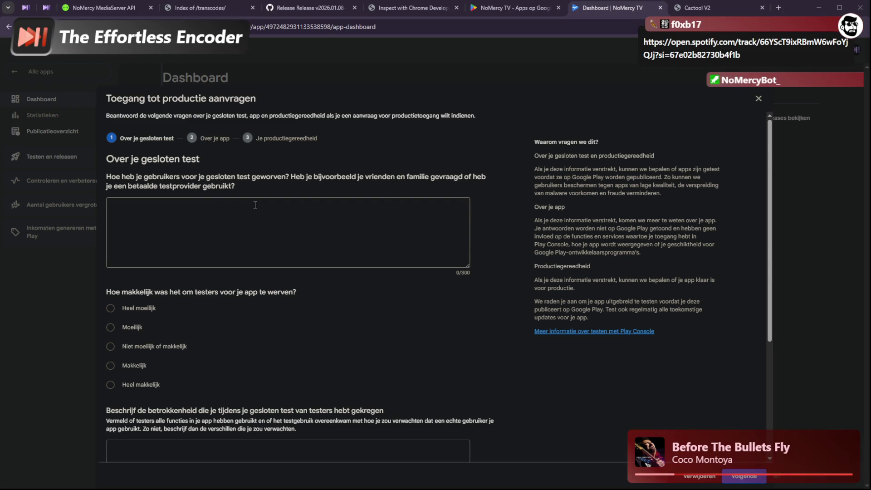
Begin the recruitment answer with 'I stream on Twitch and have a Discord server'
{"action": "left_click", "coordinate": [174, 255]}
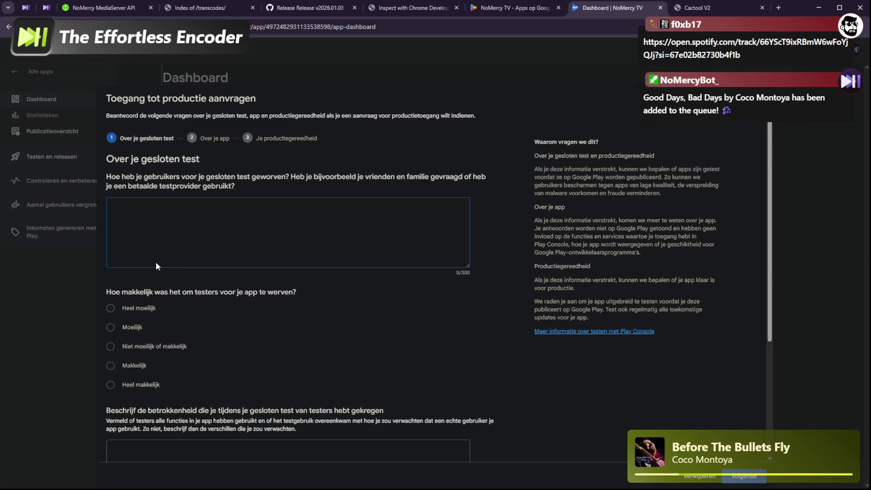
{"action": "type", "text": "I s"}
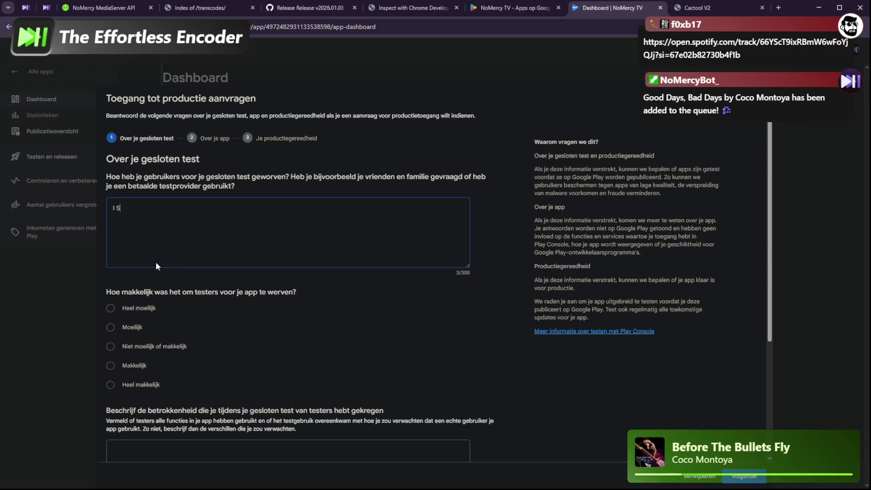
{"action": "type", "text": "tream"}
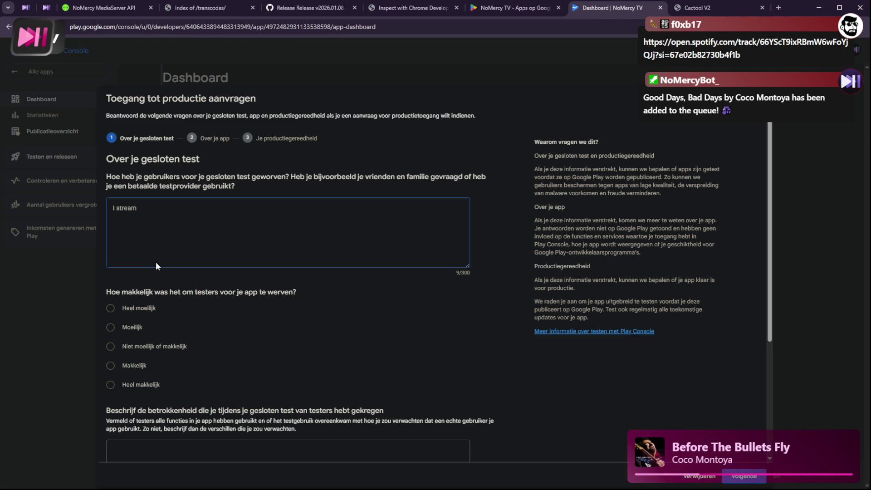
{"action": "type", "text": "on twitch and hav"}
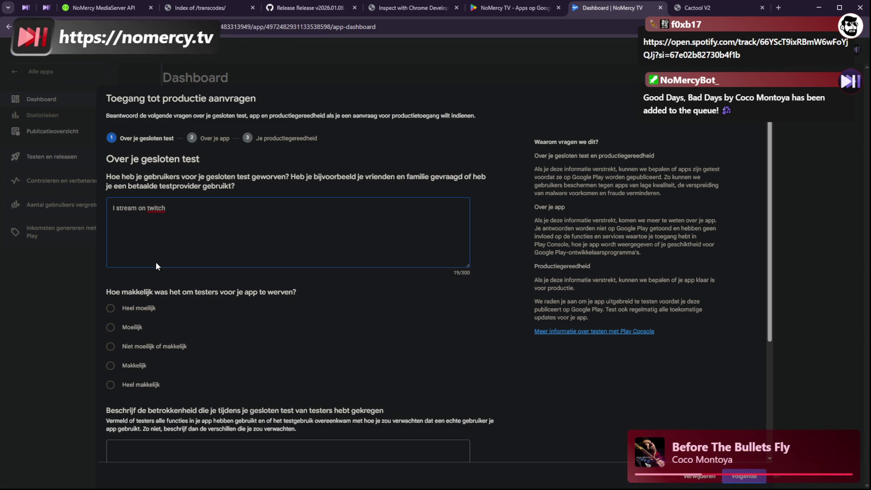
{"action": "type", "text": "e a "}
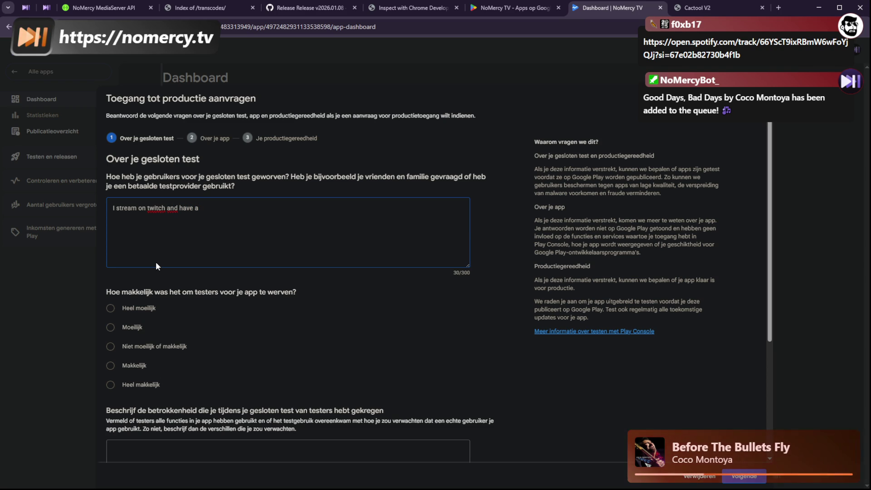
{"action": "type", "text": "Discore"}
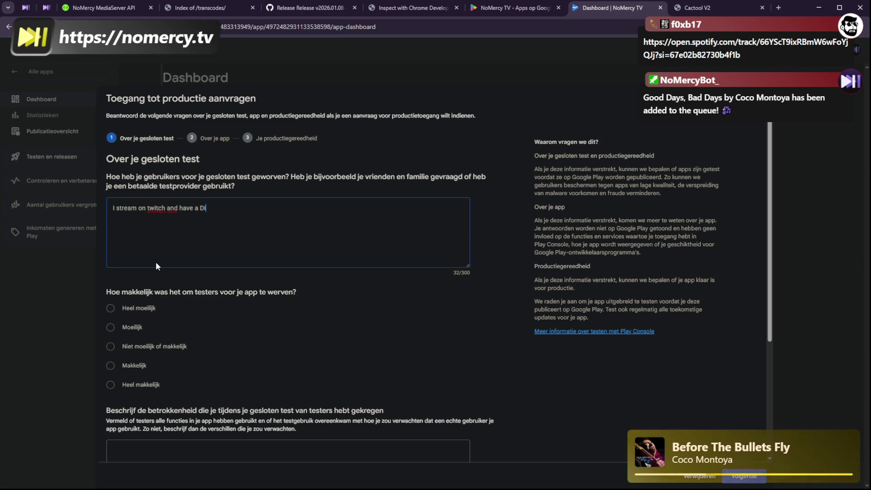
{"action": "key", "text": "BackSpace"}
{"action": "type", "text": "d server"}
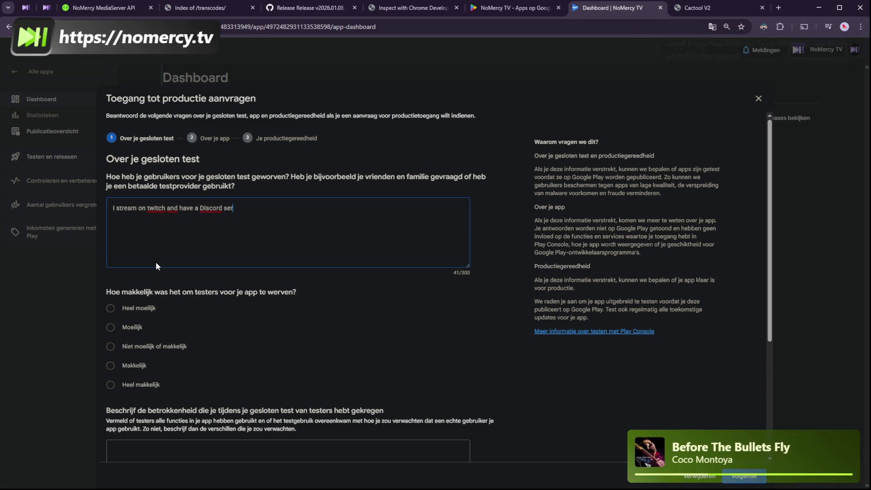
{"action": "key", "text": "ctrl+Left"}
{"action": "key", "text": "ctrl+Left"}
{"action": "key", "text": "ctrl+Left"}
{"action": "key", "text": "Delete"}
{"action": "type", "text": "T"}
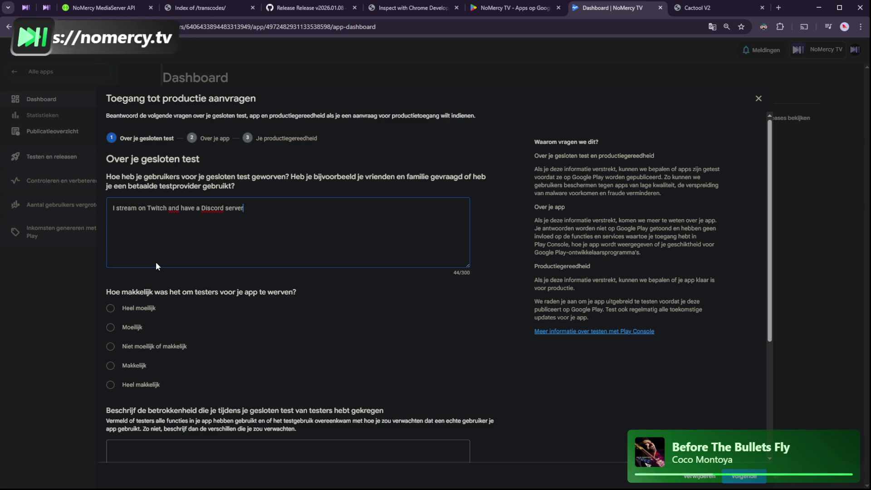
{"action": "key", "text": "End"}
Add that followers helped test and gave their email for the closed test, then reset zoom
{"action": "type", "text": ", I asked the people who fol"}
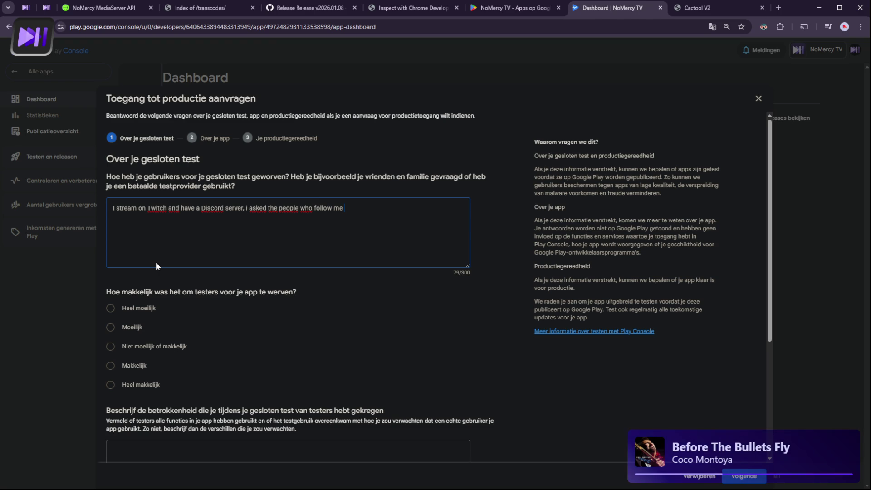
{"action": "type", "text": "help meout testing"}
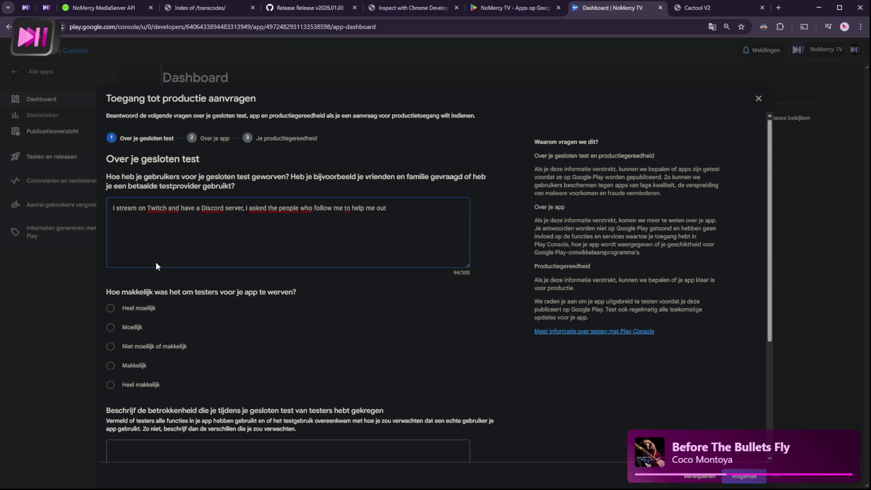
{"action": "type", "text": " the app "}
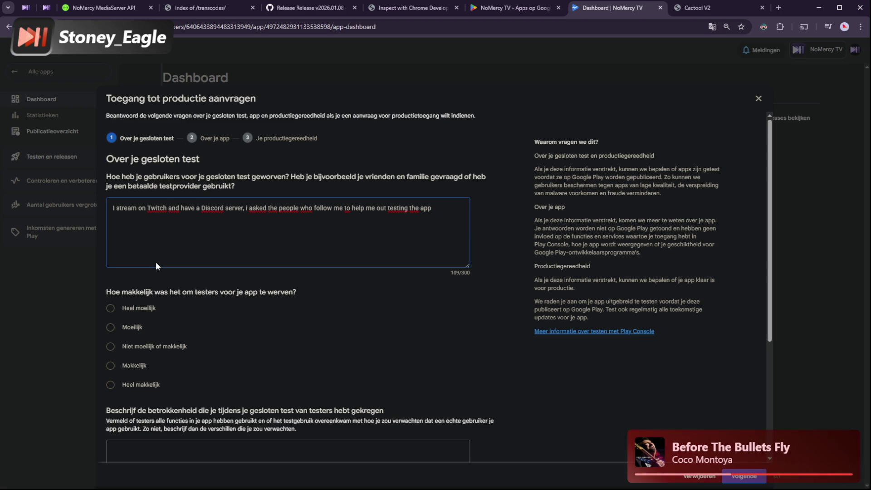
{"action": "type", "text": " and "}
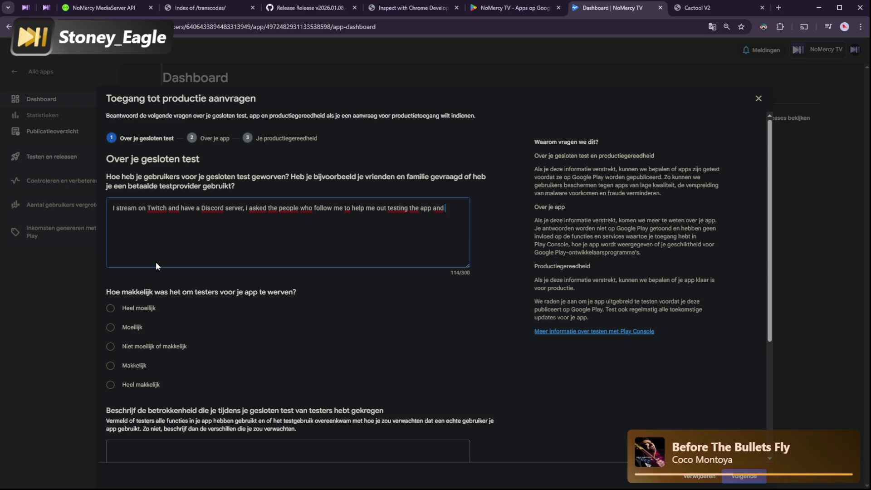
{"action": "type", "text": "they provide"}
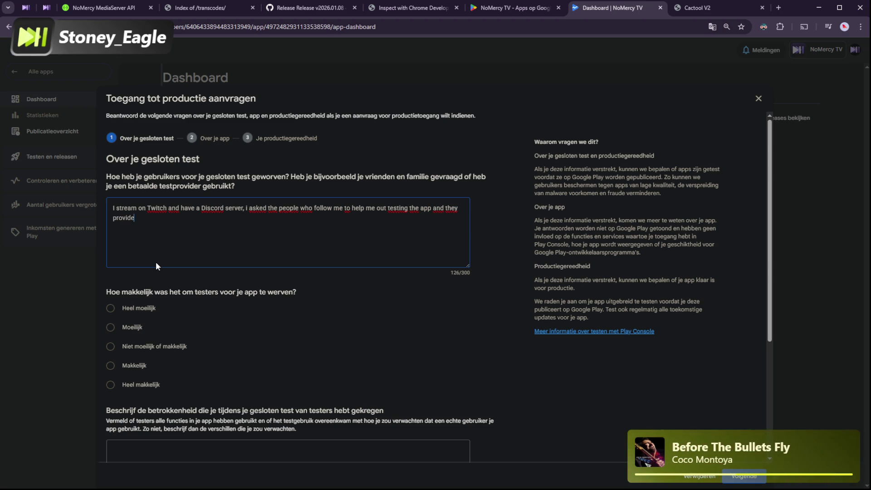
{"action": "type", "text": "d me their "}
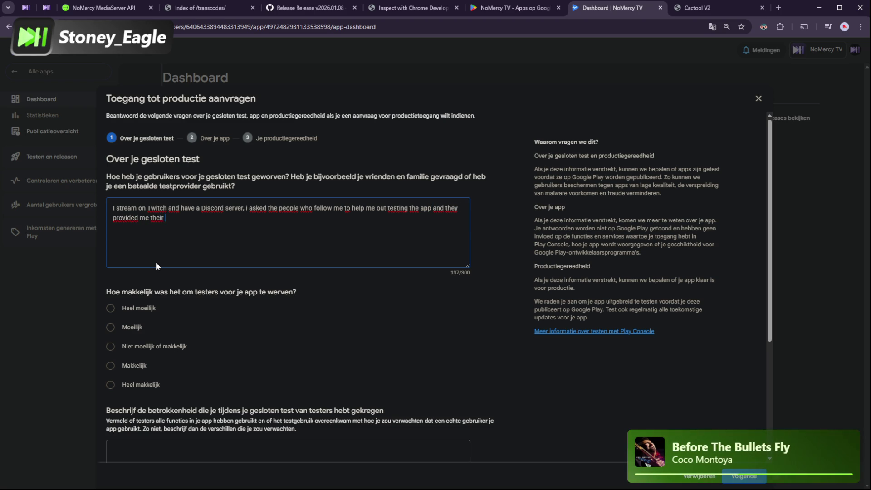
{"action": "type", "text": "email"}
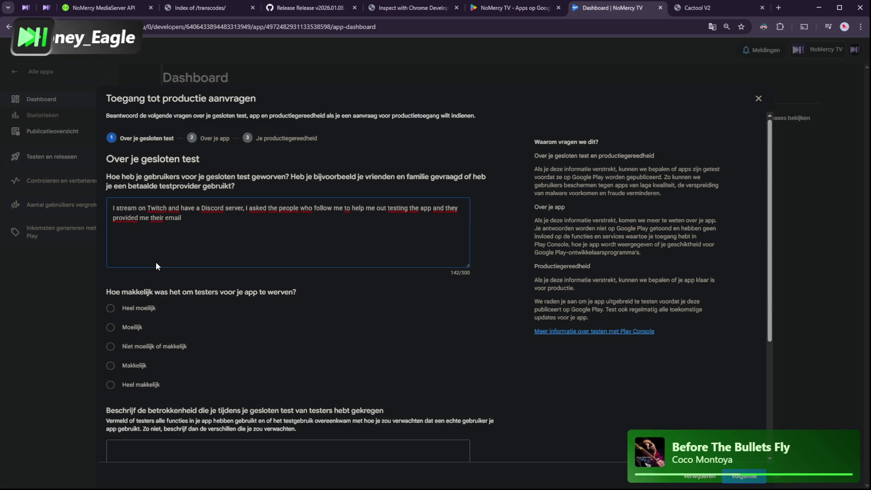
{"action": "type", "text": "."}
{"action": "key", "text": "BackSpace"}
{"action": "type", "text": "for the closed test."}
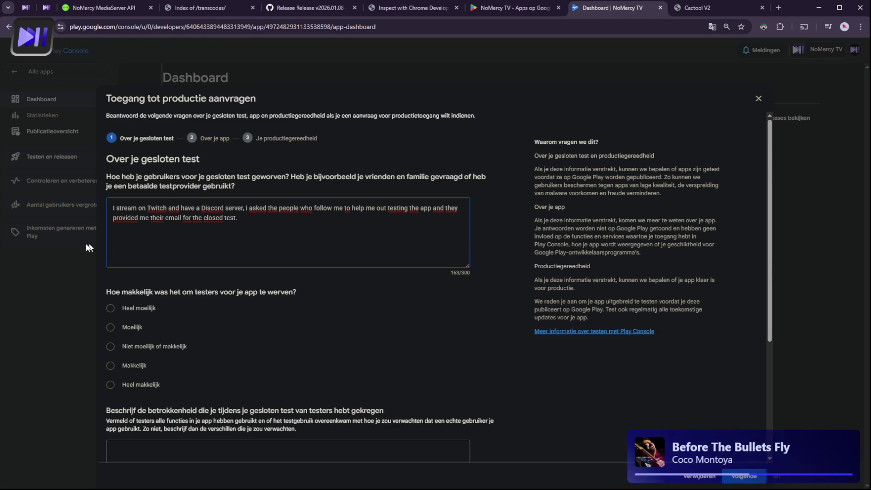
{"action": "key", "text": "ctrl+0"}
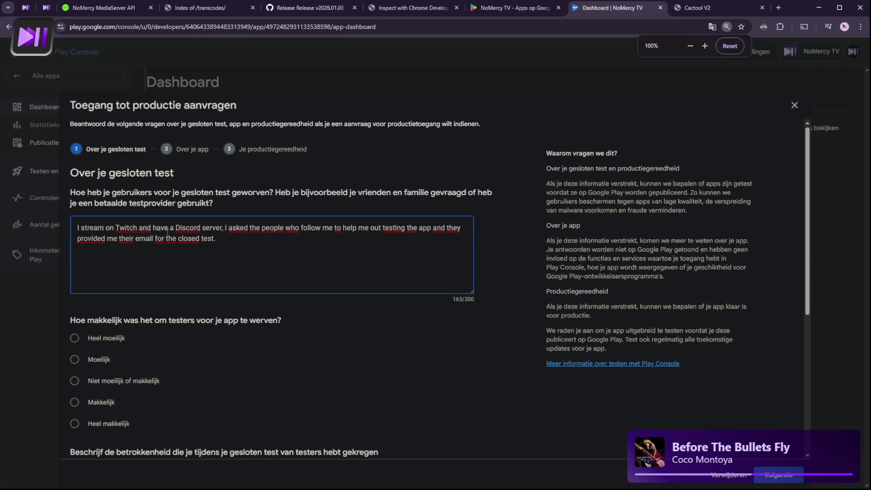
Mark recruiting testers as 'Niet moeilijk of makkelijk'
{"action": "scroll", "coordinate": [169, 246], "scroll_direction": "down", "scroll_amount": 2}
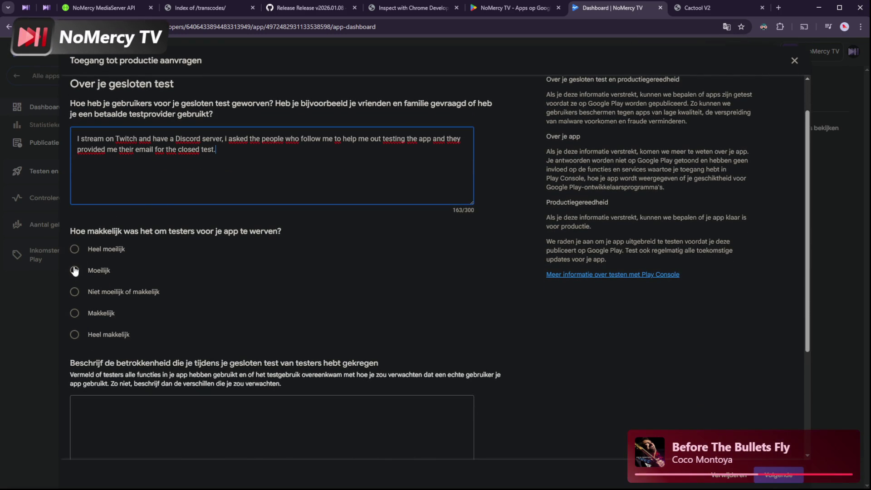
{"action": "left_click", "coordinate": [75, 293]}
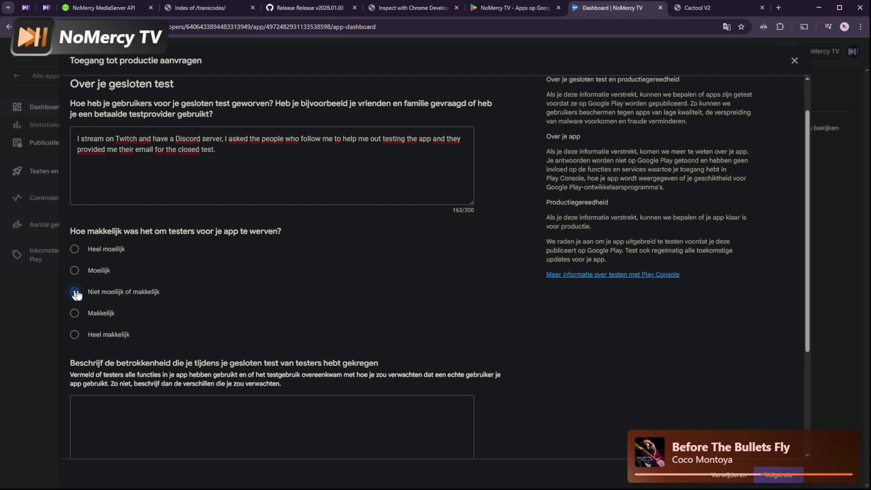
{"action": "scroll", "coordinate": [264, 295], "scroll_direction": "down", "scroll_amount": 1}
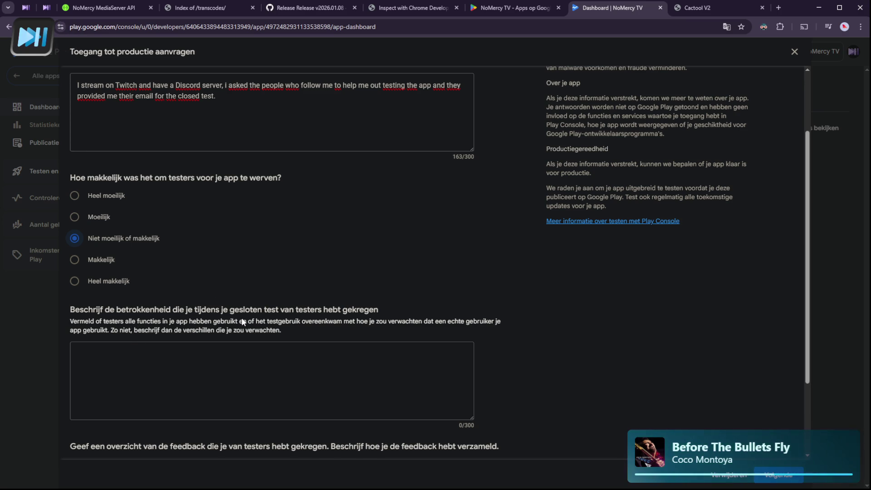
Describe engagement as valuable feedback on broken new-API features and older-version support, since fixed
{"action": "left_click", "coordinate": [159, 366]}
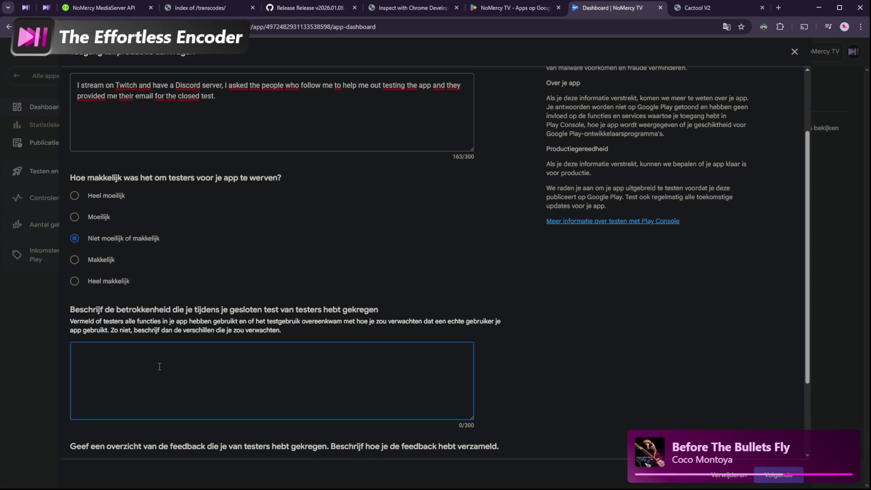
{"action": "type", "text": "I have "}
{"action": "type", "text": "receive"}
{"action": "type", "text": "d f"}
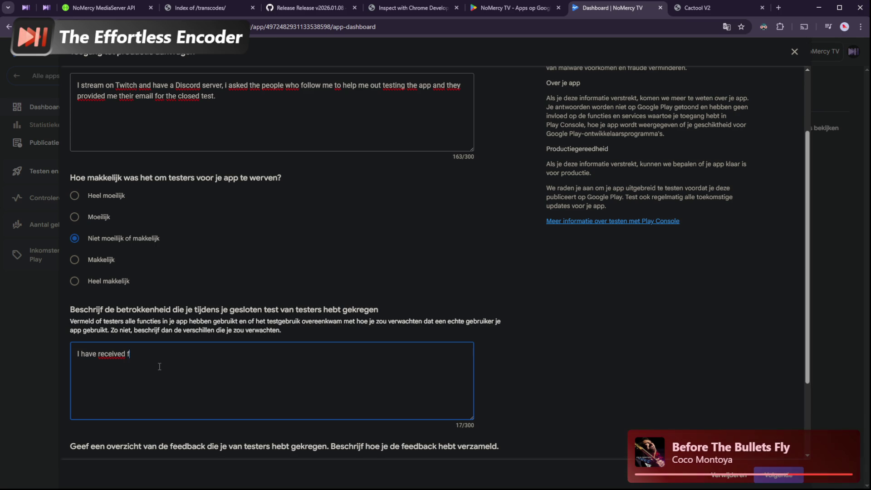
{"action": "key", "text": "BackSpace"}
{"action": "type", "text": "valuable feedback "}
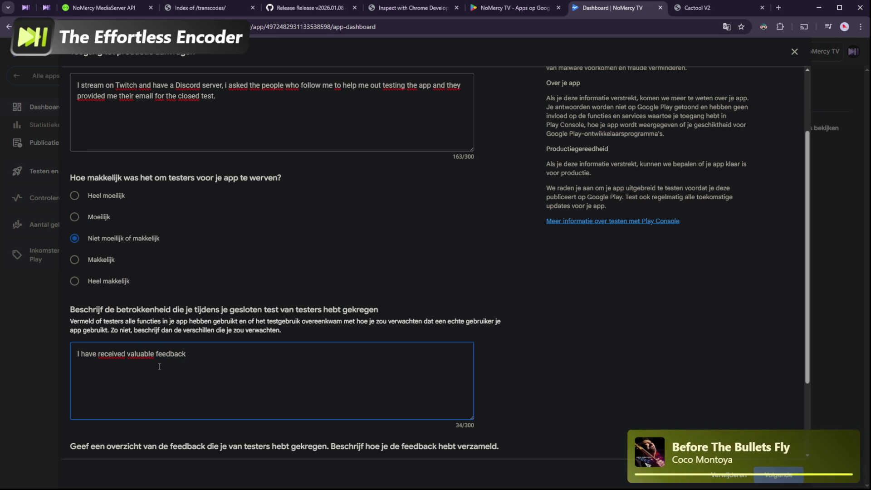
{"action": "type", "text": "on thing"}
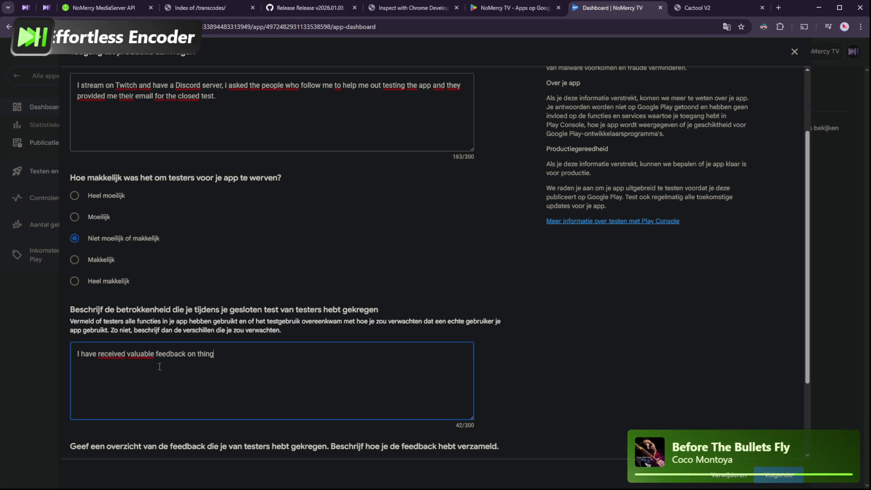
{"action": "type", "text": "s broken related to "}
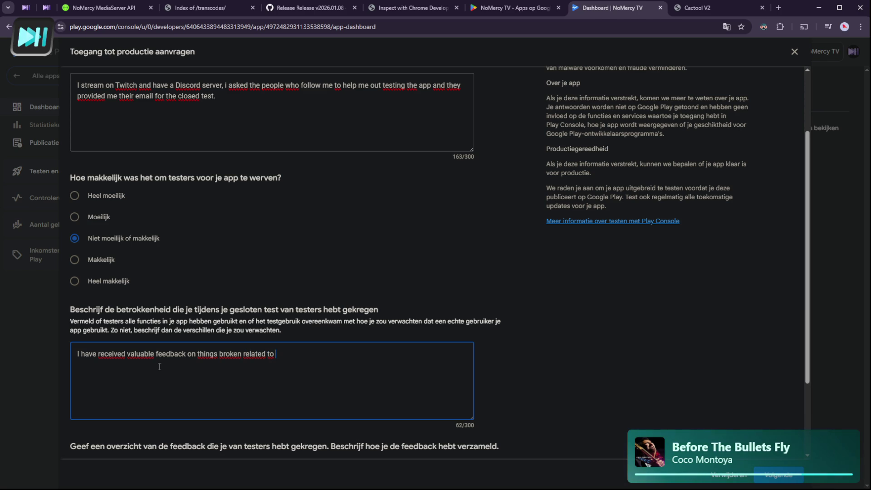
{"action": "type", "text": "new api's and feature"}
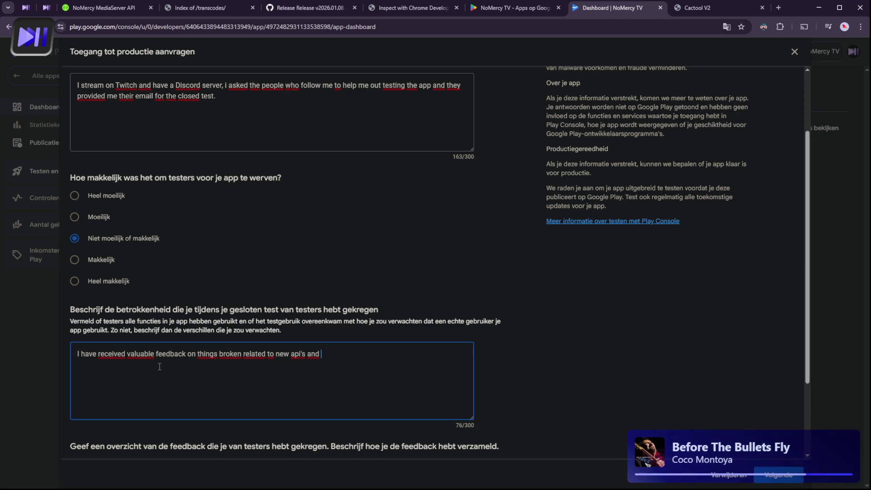
{"action": "type", "text": "s not su"}
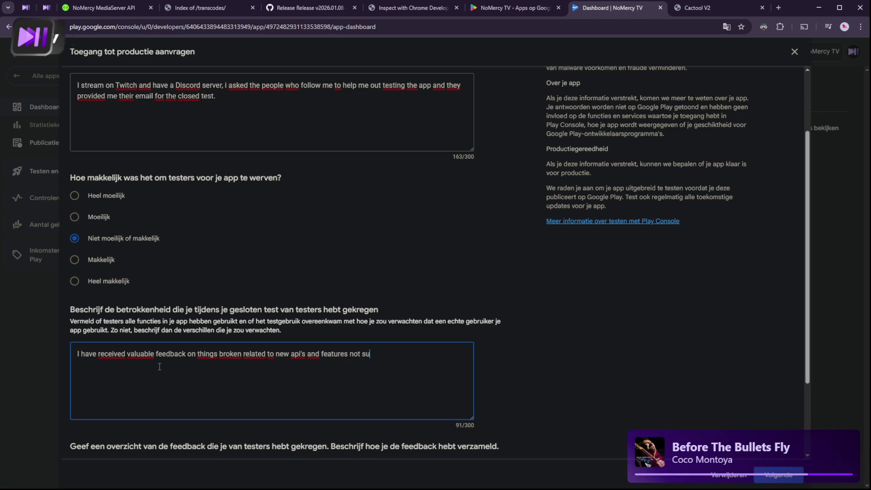
{"action": "type", "text": "pported on old"}
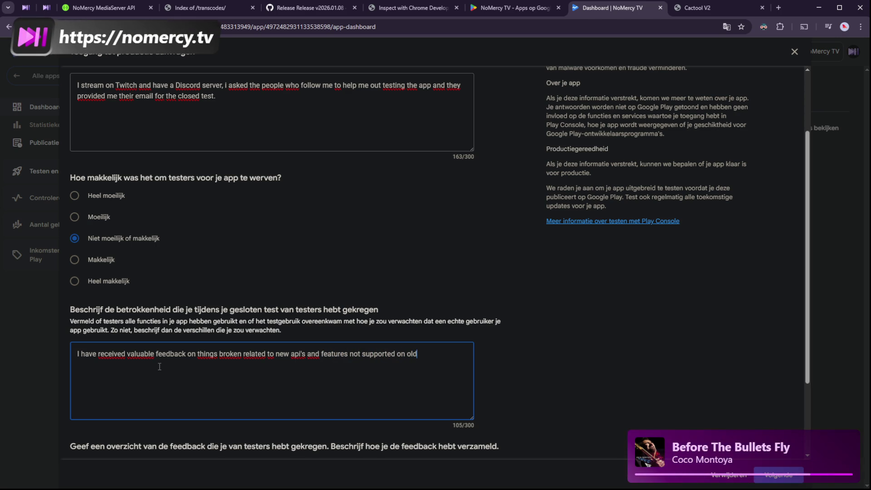
{"action": "type", "text": "er versions"}
{"action": "type", "text": ", this has resulted in f"}
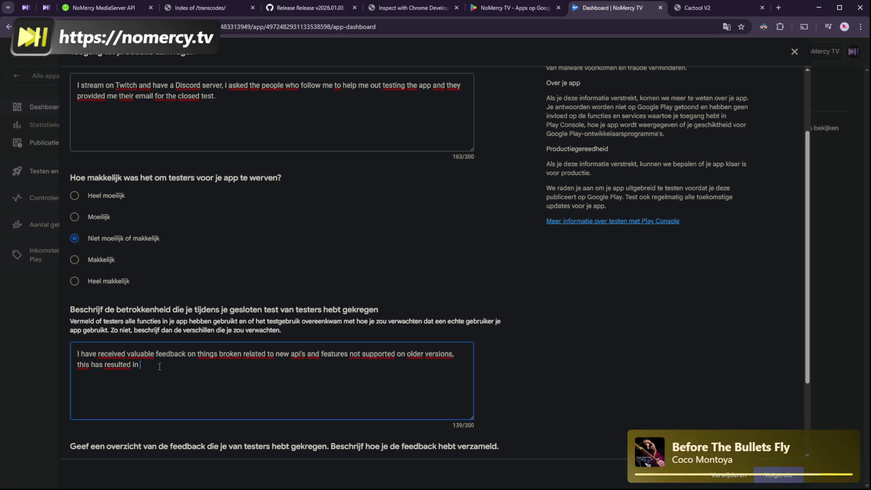
{"action": "type", "text": "ixing tho"}
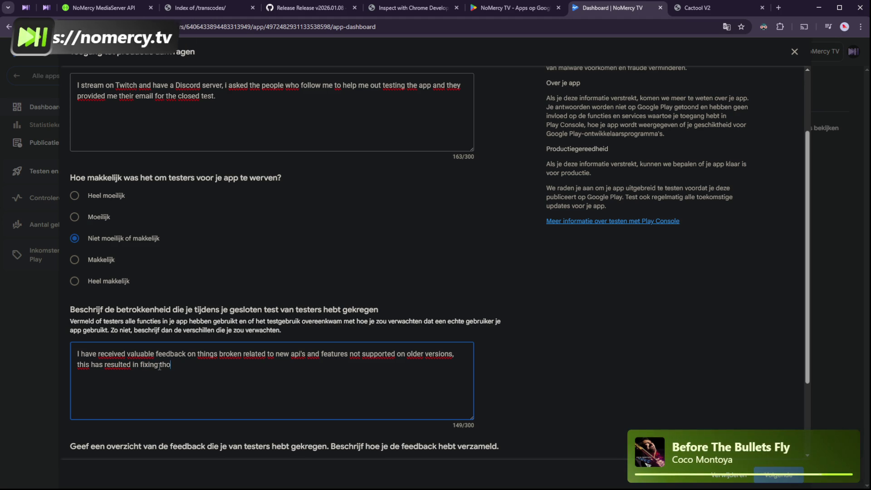
{"action": "type", "text": "se issues"}
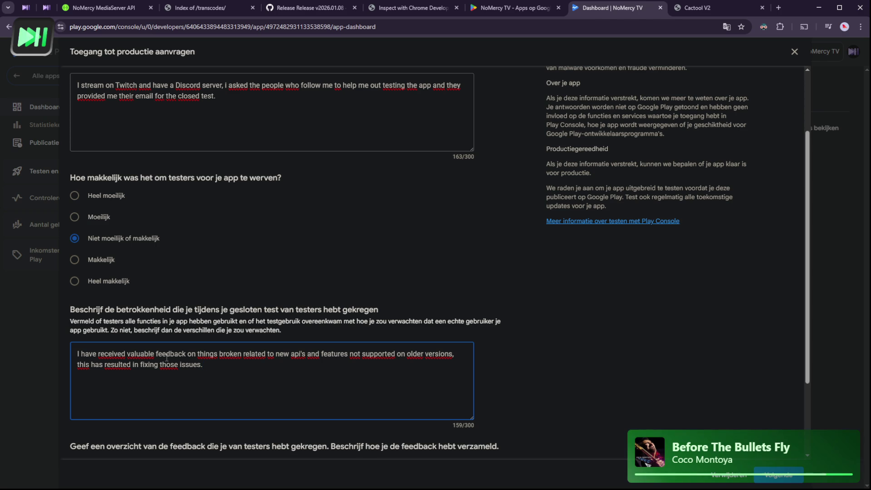
{"action": "scroll", "coordinate": [167, 358], "scroll_direction": "down", "scroll_amount": 2}
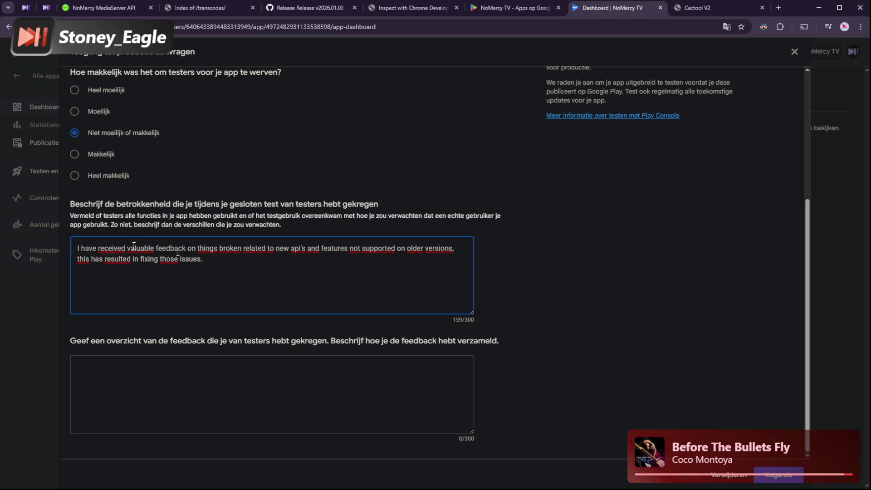
Move the existing engagement text into the feedback overview field
{"action": "key", "text": "ctrl+a"}
{"action": "key", "text": "ctrl+c"}
{"action": "key", "text": "BackSpace"}
{"action": "left_click", "coordinate": [115, 376]}
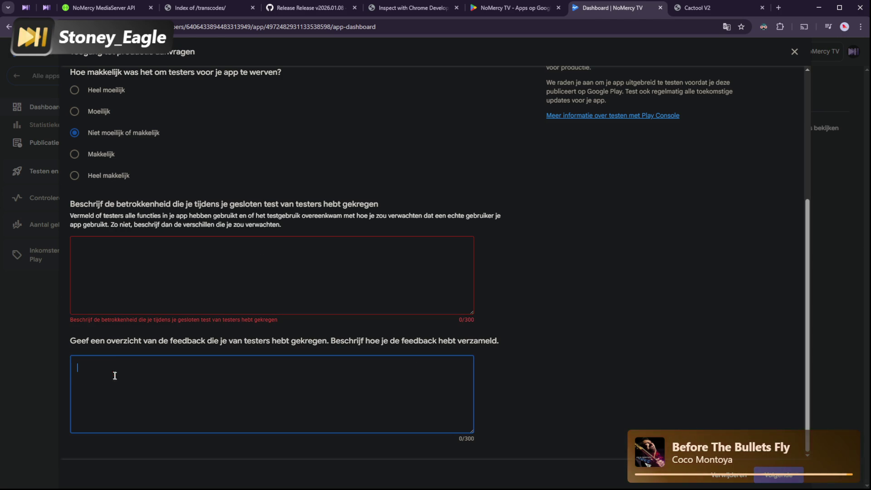
{"action": "key", "text": "ctrl+v"}
Start a new engagement answer: testers used the app as if they had their own MediaServer
{"action": "left_click", "coordinate": [120, 249]}
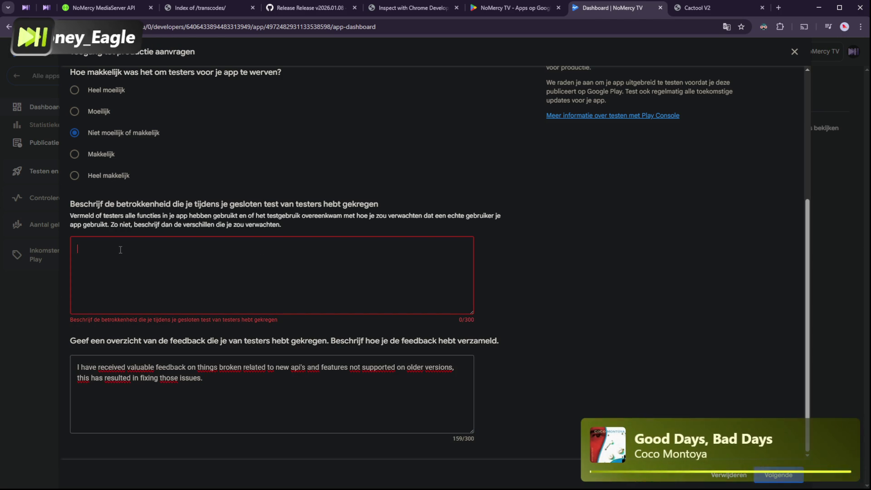
{"action": "type", "text": "I hav"}
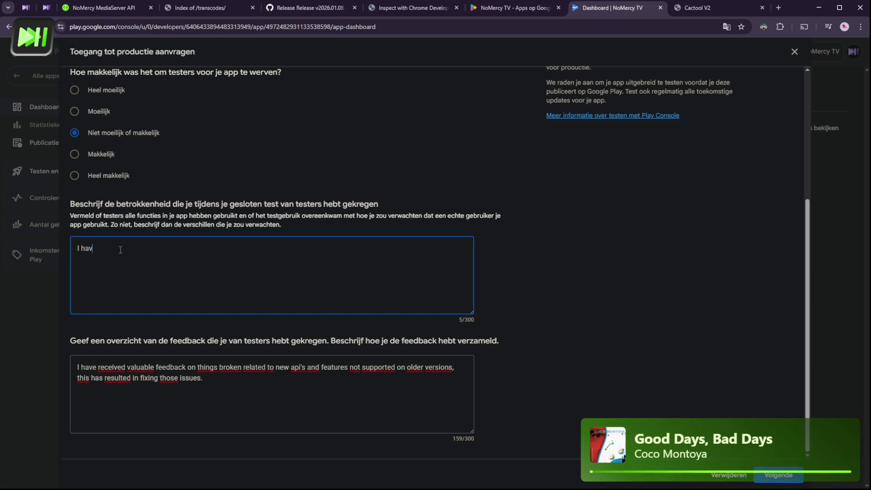
{"action": "type", "text": "e aske"}
{"action": "type", "text": "d them to tes"}
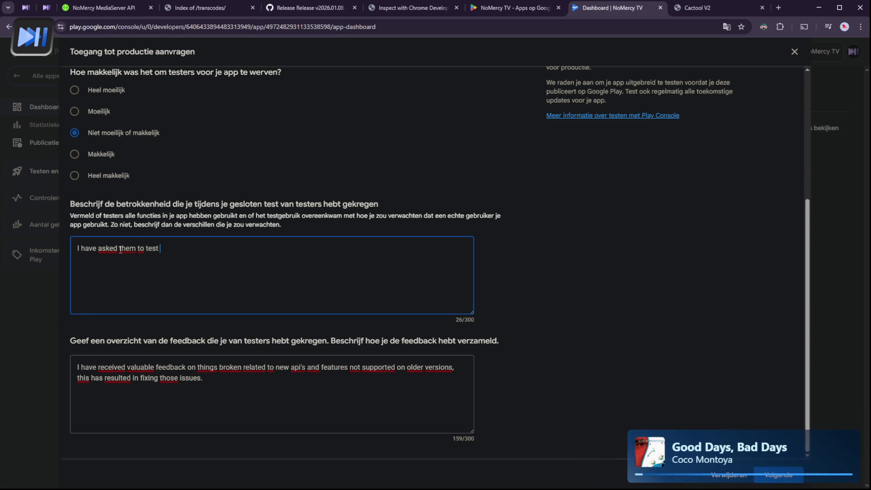
{"action": "type", "text": "the app "}
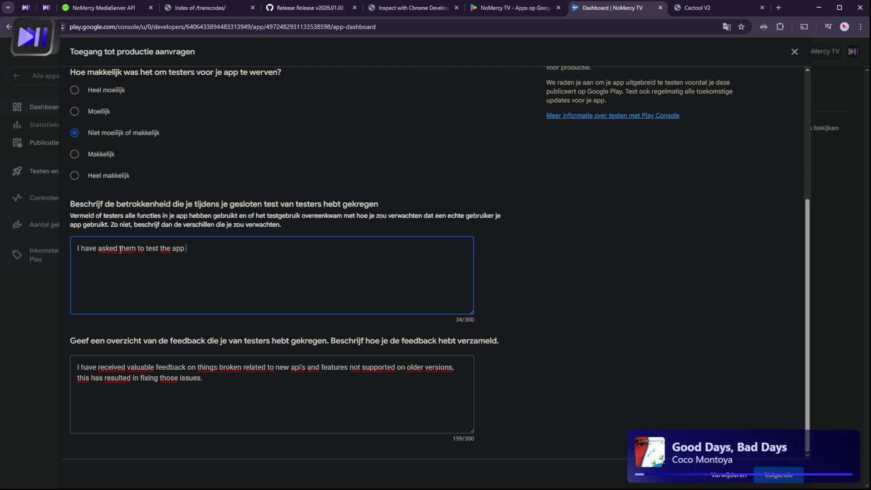
{"action": "type", "text": "as if they "}
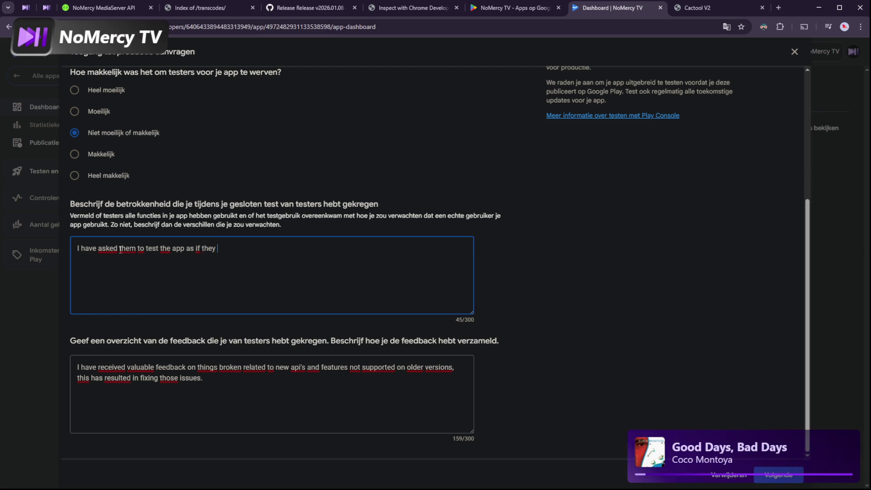
{"action": "type", "text": "had the"}
{"action": "type", "text": "ir ow"}
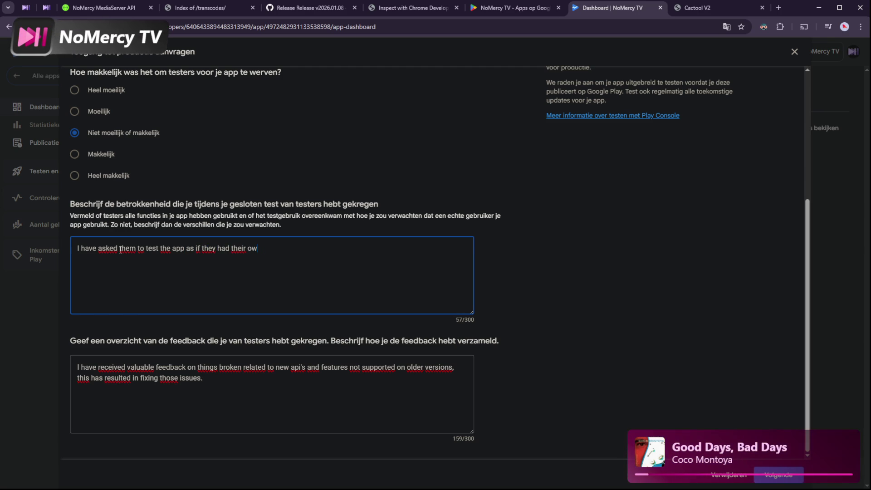
{"action": "type", "text": "ed"}
{"action": "key", "text": "BackSpace"}
{"action": "key", "text": "BackSpace"}
{"action": "type", "text": "Media"}
{"action": "key", "text": "BackSpace"}
Continue it: using my server yielded valuable feedback on things not working or missing
{"action": "type", "text": "Server "}
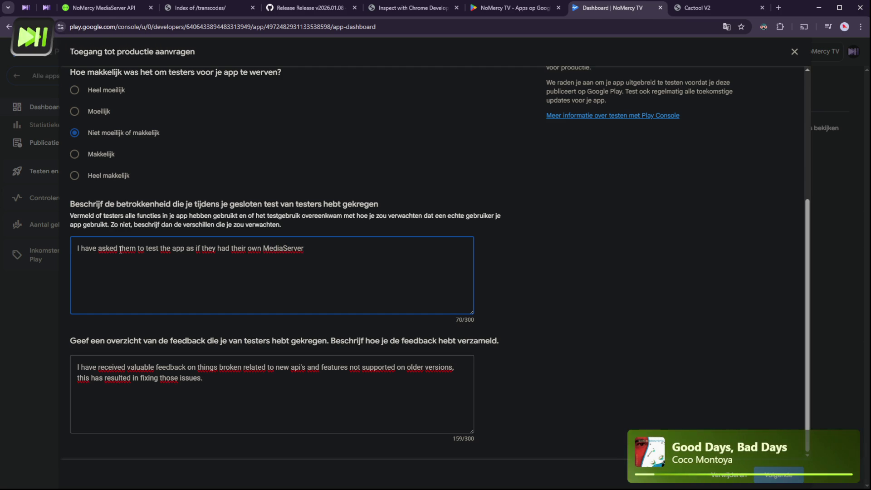
{"action": "type", "text": "using my"}
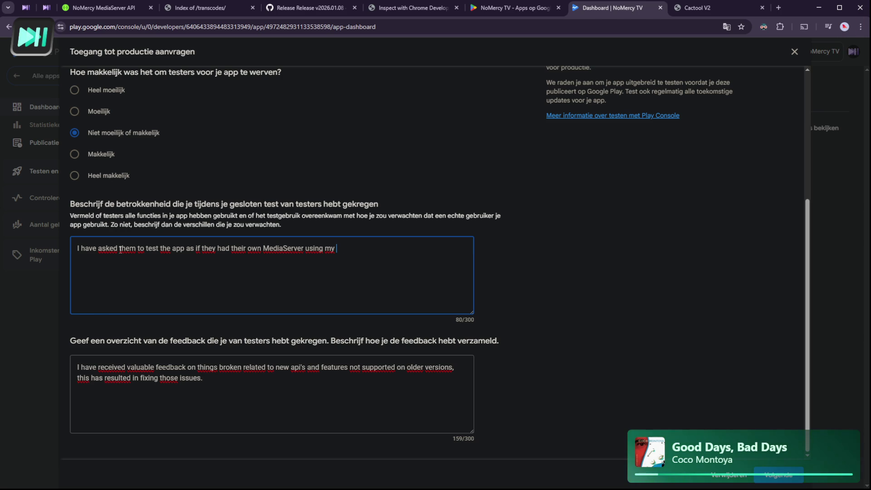
{"action": "type", "text": "server"}
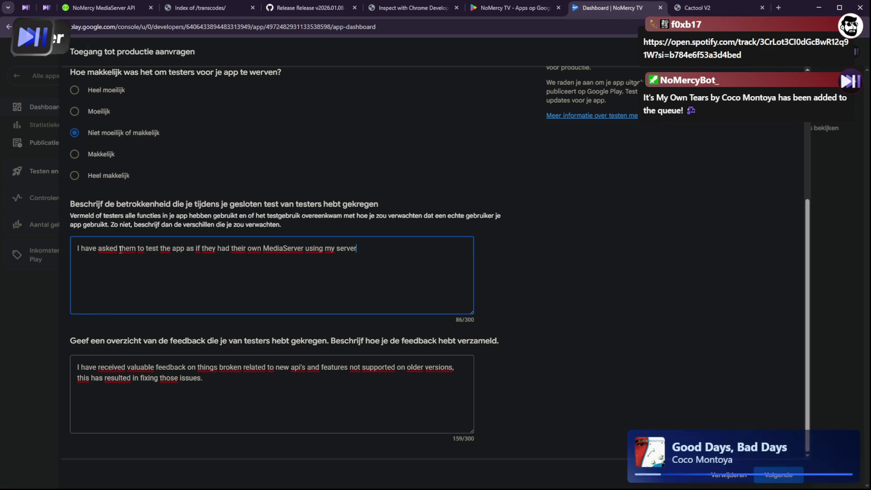
{"action": "type", "text": ", this"}
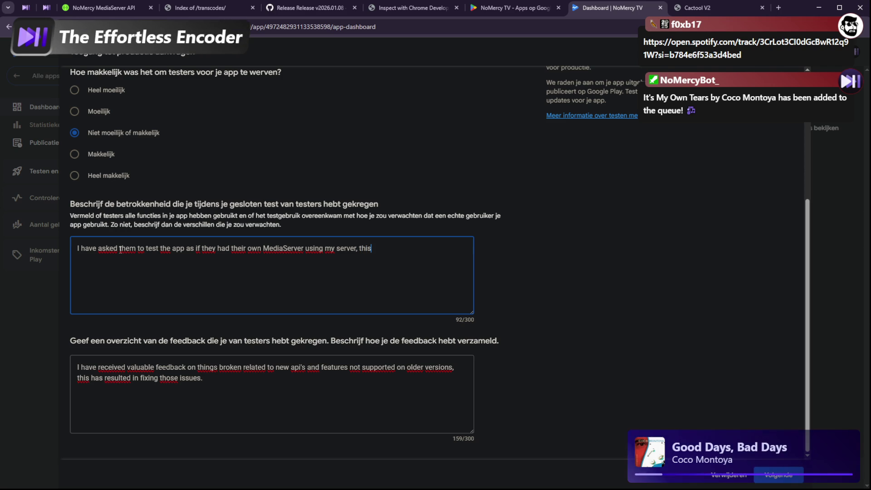
{"action": "type", "text": " has re"}
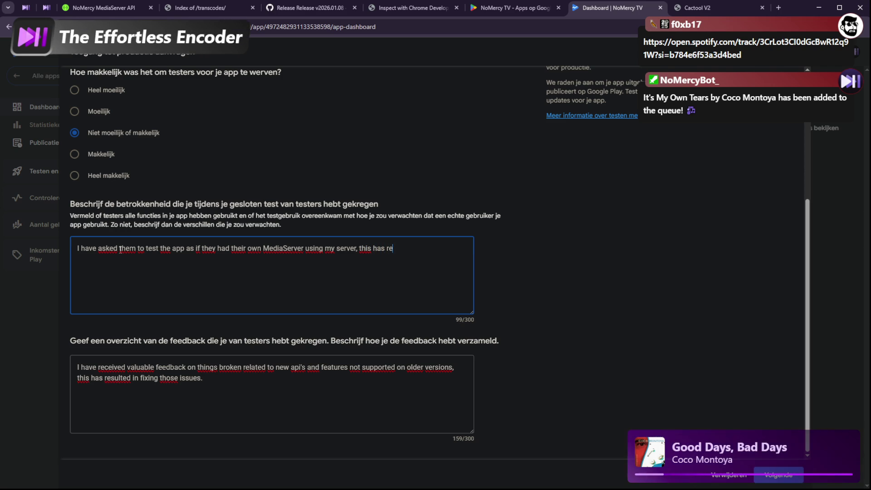
{"action": "type", "text": "sulted in "}
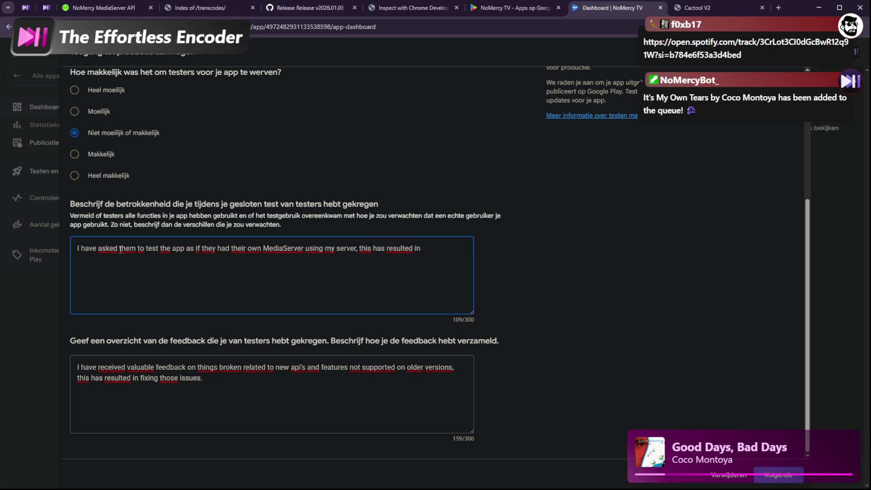
{"action": "type", "text": "valuable feed"}
{"action": "type", "text": "ab"}
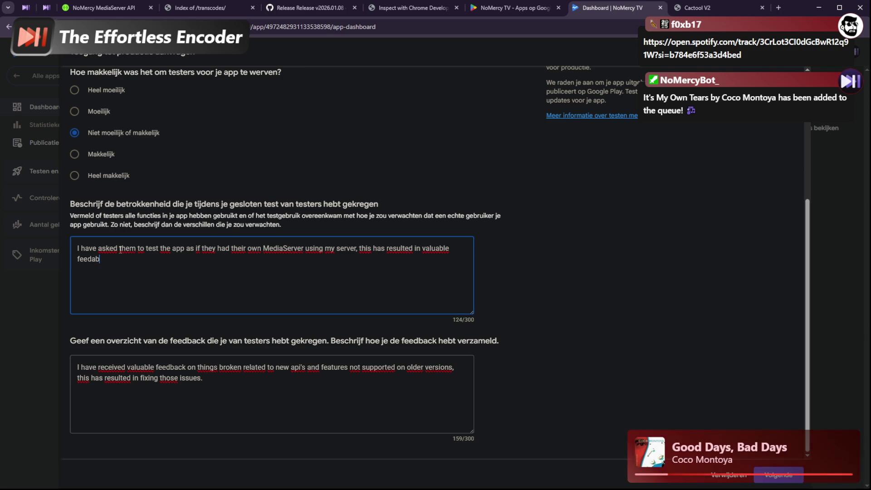
{"action": "key", "text": "BackSpace"}
{"action": "key", "text": "BackSpace"}
{"action": "type", "text": "back on "}
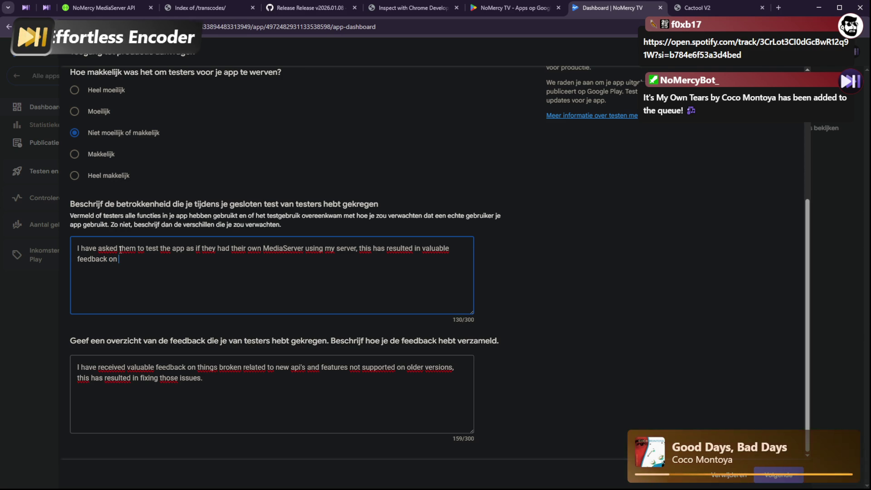
{"action": "type", "text": "things not wo"}
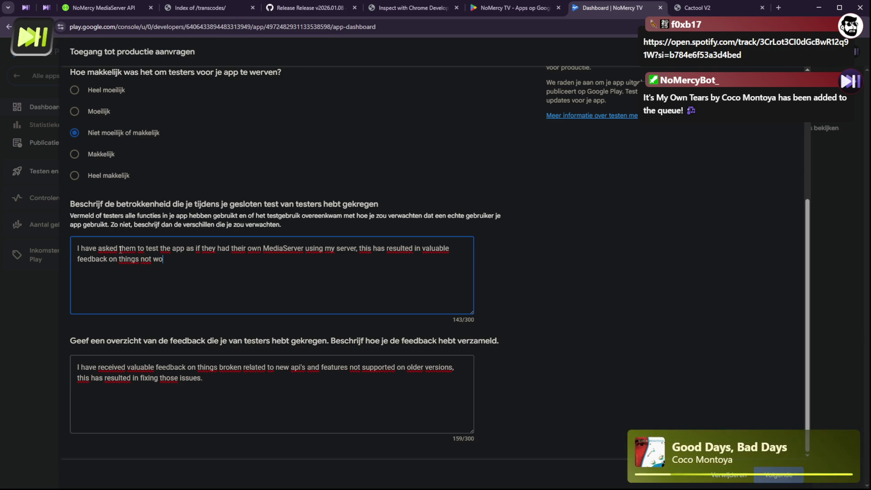
{"action": "type", "text": "rking or missing."}
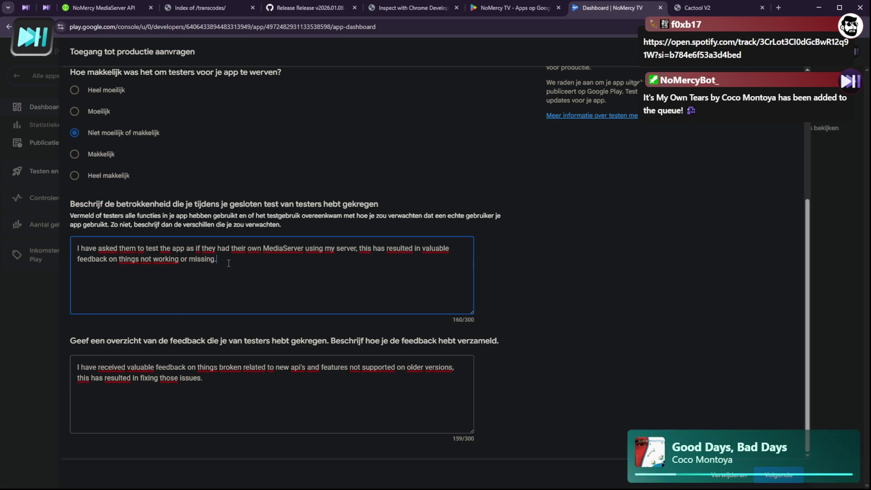
{"action": "key", "text": "Return"}
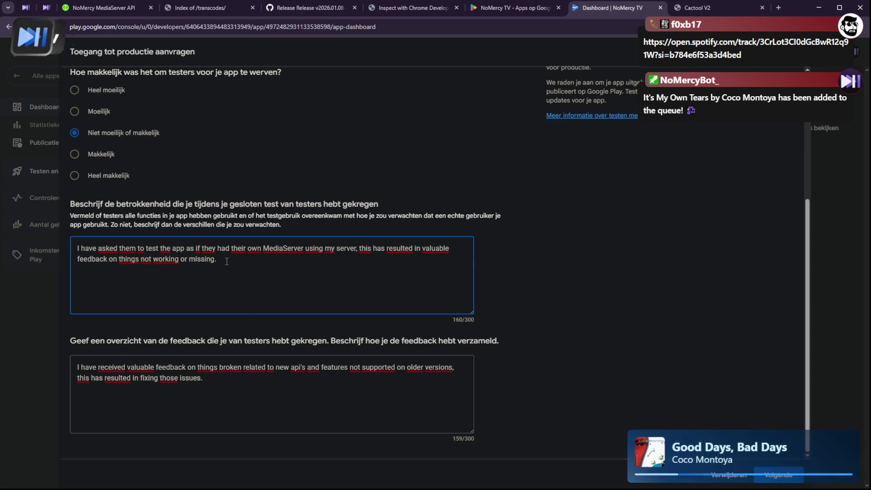
{"action": "type", "text": "The"}
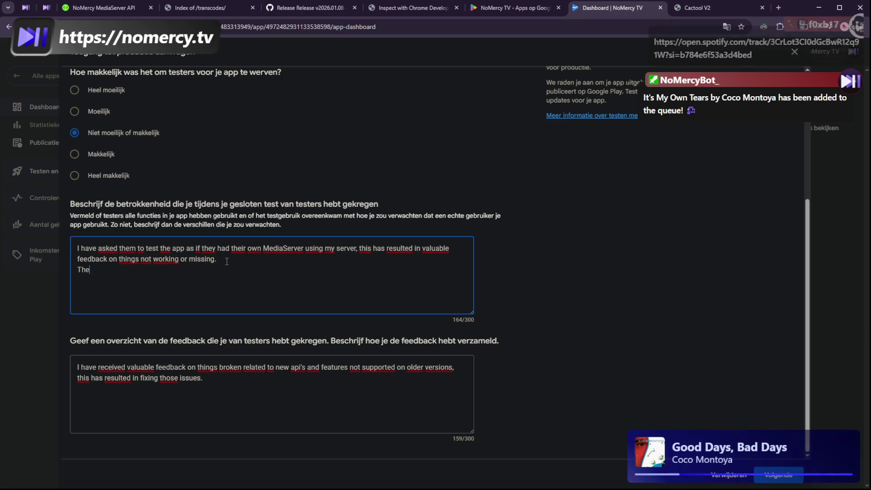
{"action": "key", "text": "BackSpace"}
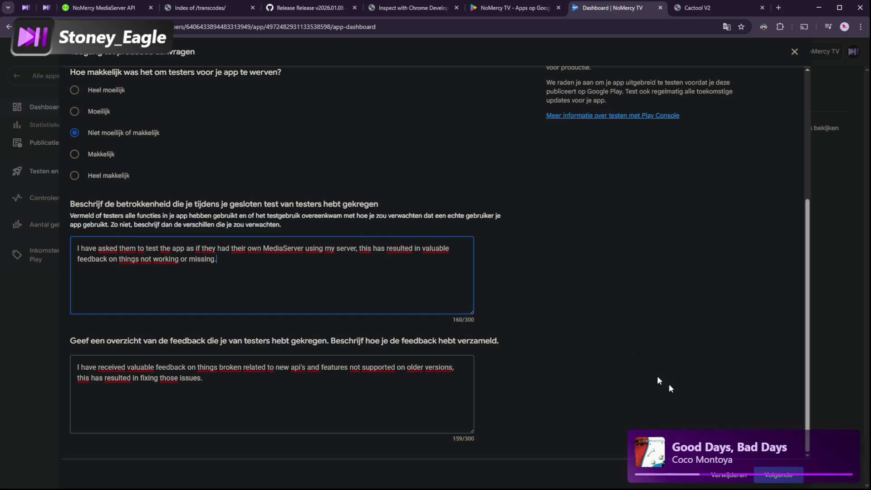
Advance the production access request to step 2, 'Over je app'
{"action": "left_click", "coordinate": [763, 476]}
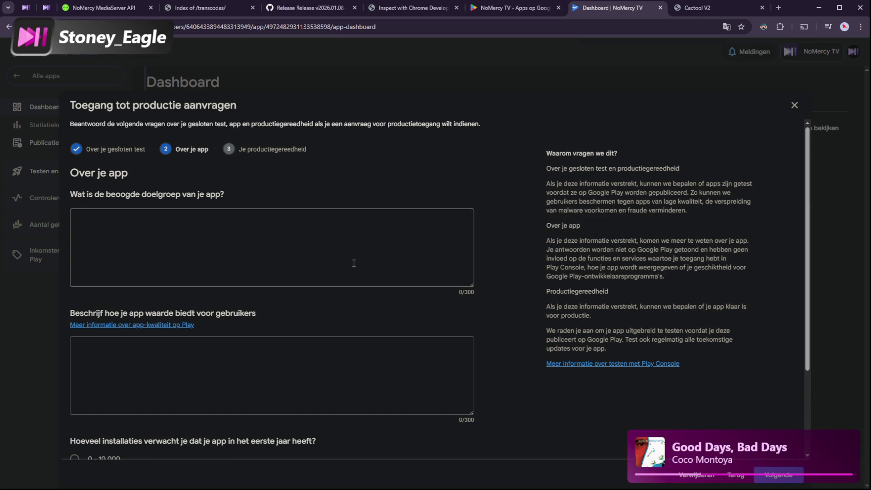
Answer the intended-audience question, starting 'This app is a client for media server software'
{"action": "left_click", "coordinate": [130, 246]}
{"action": "type", "text": "This app "}
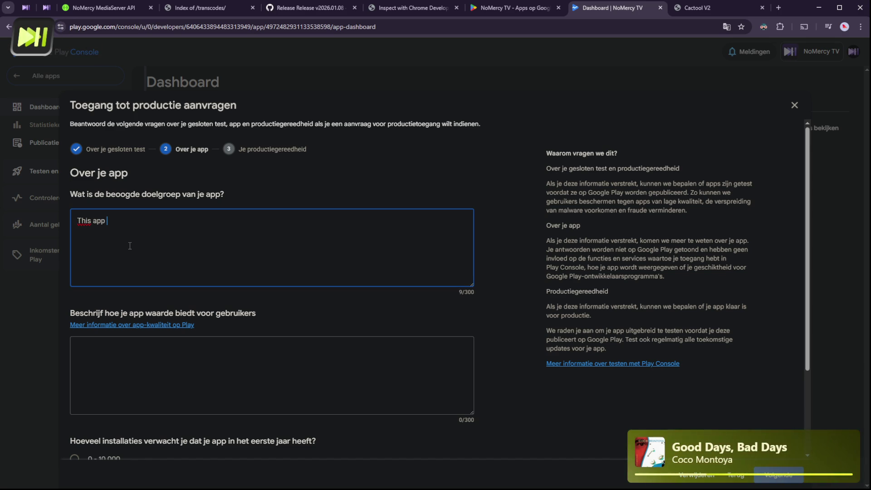
{"action": "type", "text": "is a"}
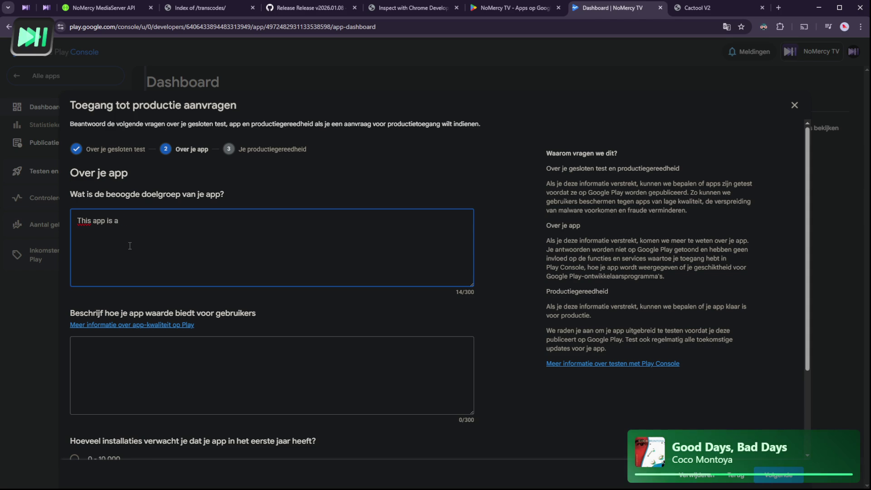
{"action": "type", "text": "client "}
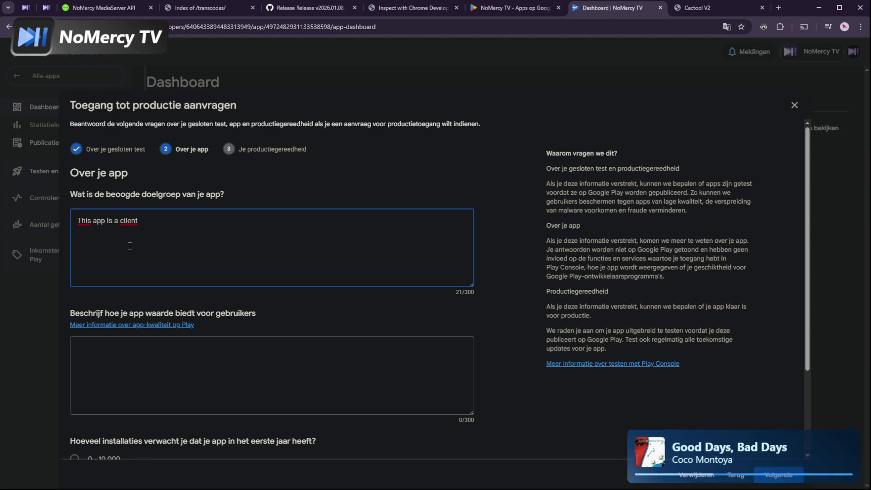
{"action": "type", "text": "s"}
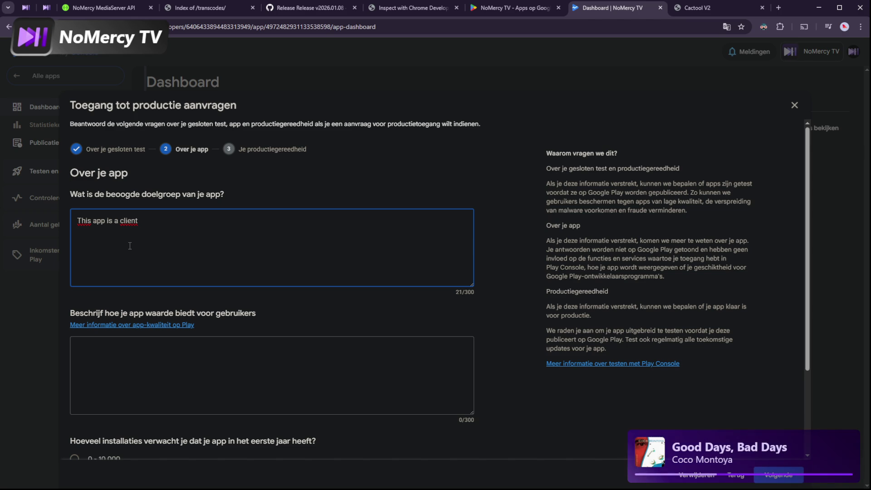
{"action": "type", "text": "or "}
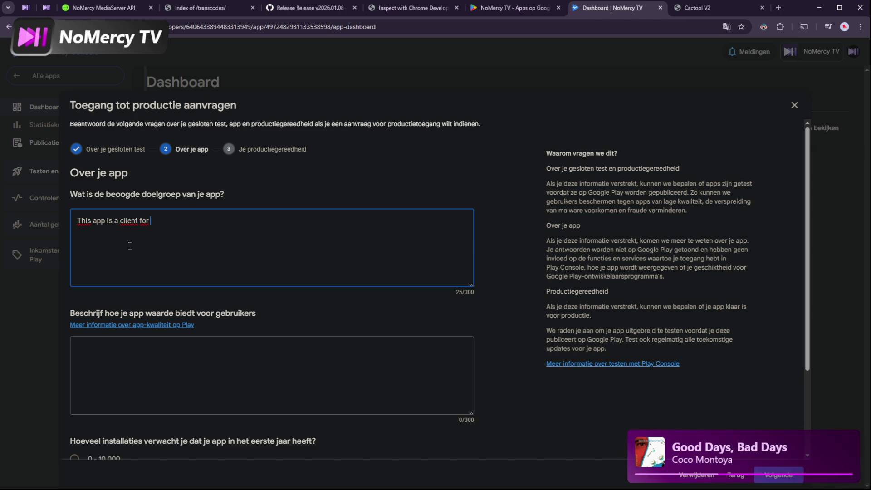
{"action": "type", "text": "the media server software i am "}
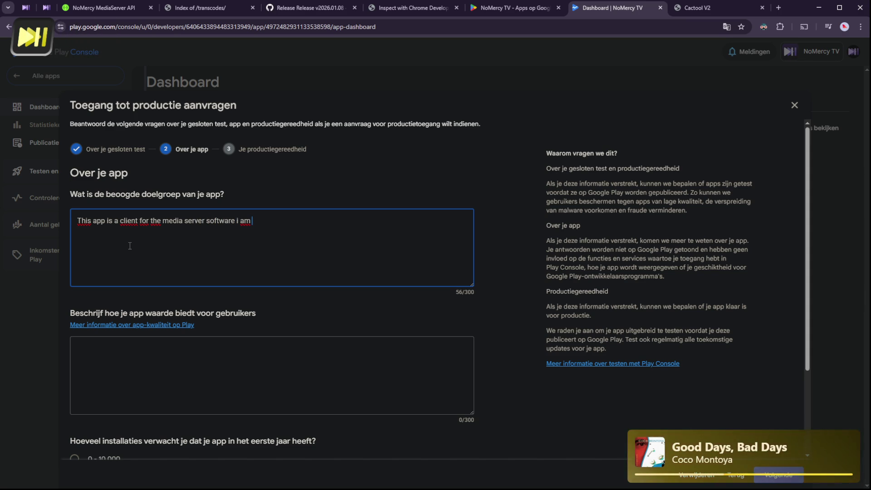
{"action": "type", "text": "developing"}
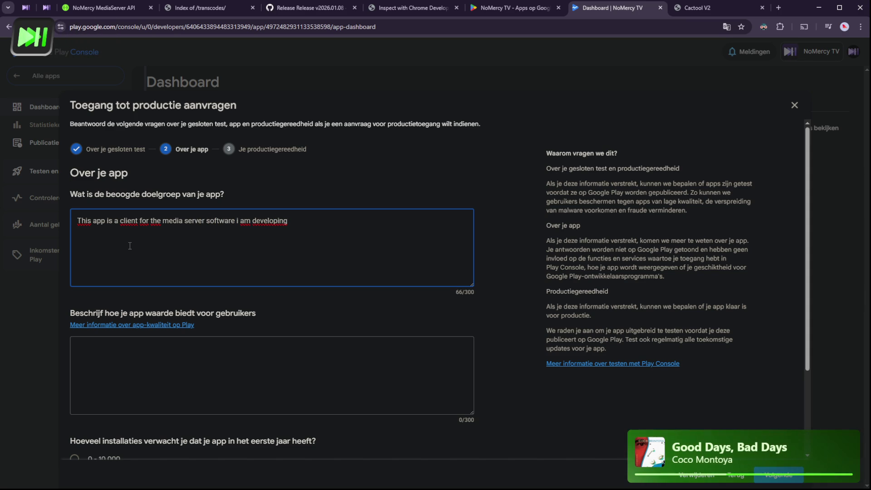
{"action": "type", "text": ", it serves "}
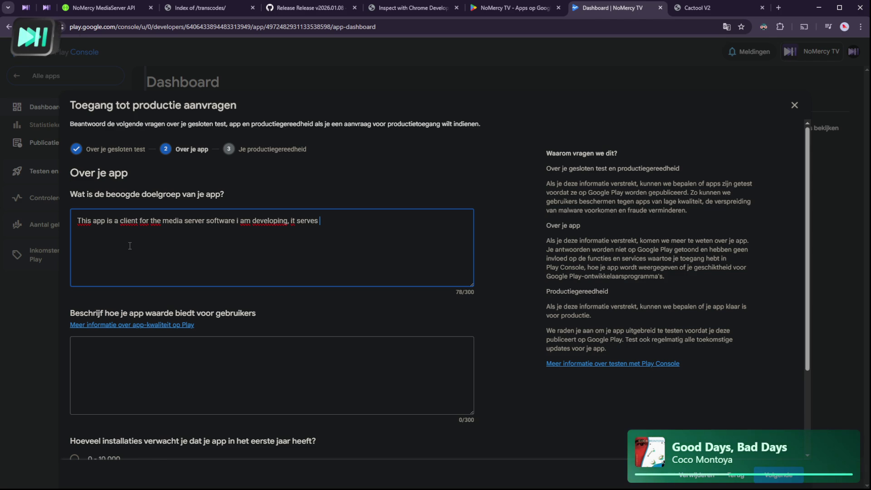
{"action": "type", "text": "as "}
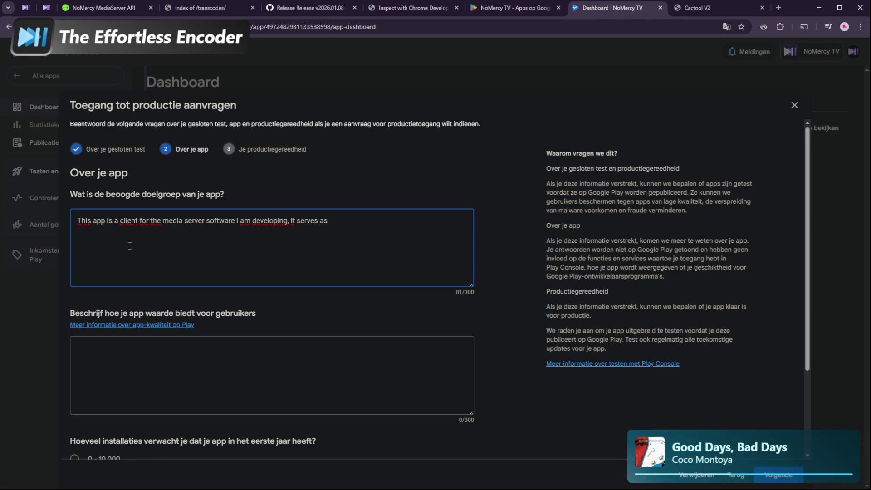
{"action": "type", "text": "a native way "}
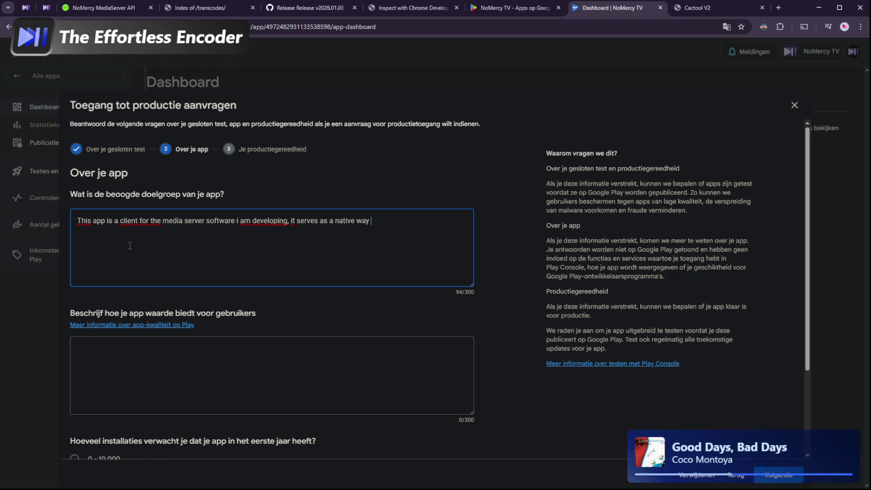
{"action": "type", "text": "of tching "}
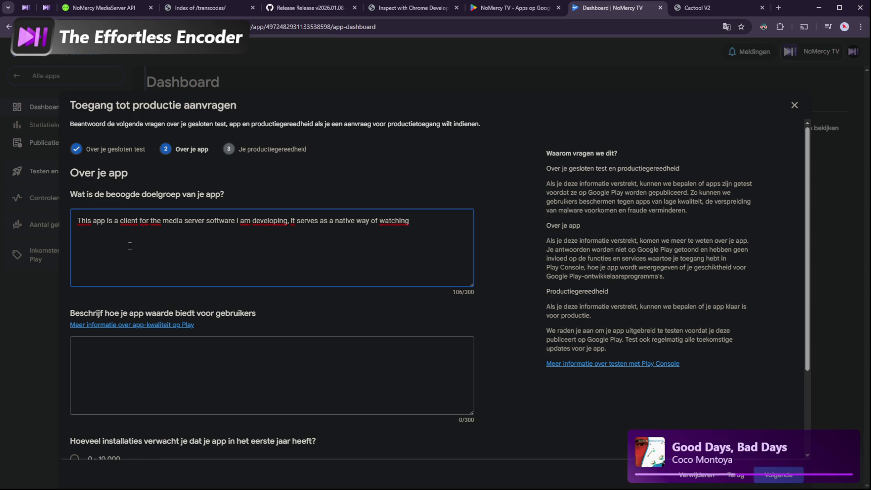
{"action": "type", "text": "their content priv"}
{"action": "type", "text": "at"}
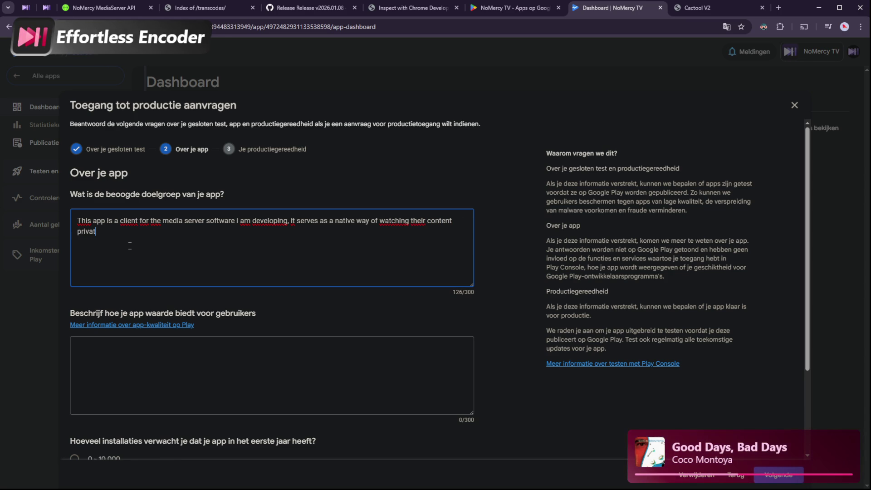
{"action": "type", "text": "ely without any "}
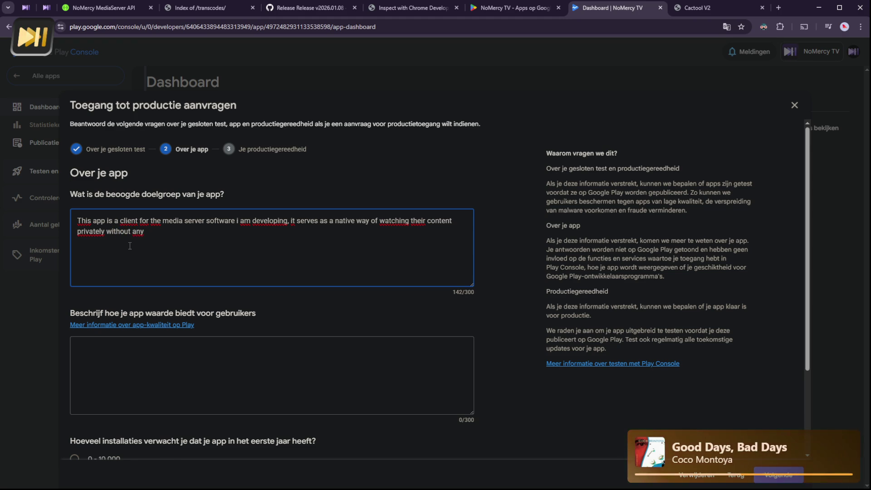
{"action": "type", "text": "ads or trackers. "}
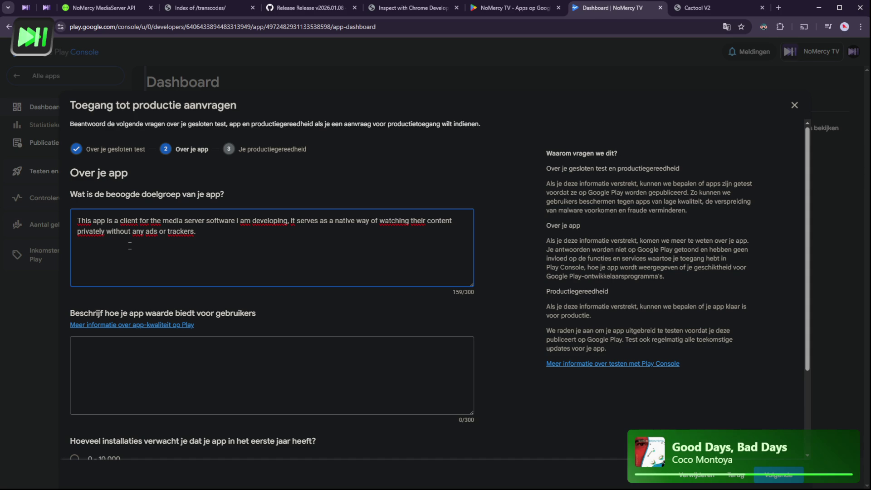
{"action": "type", "text": "users "}
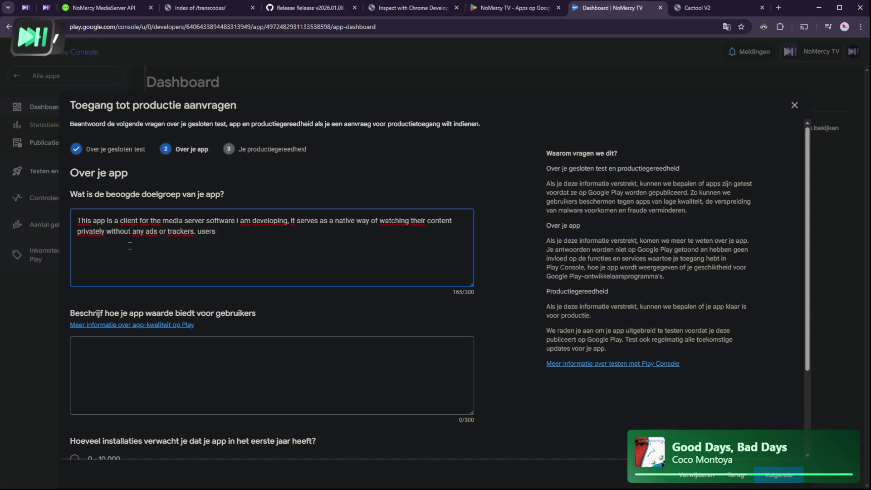
{"action": "type", "text": "must"}
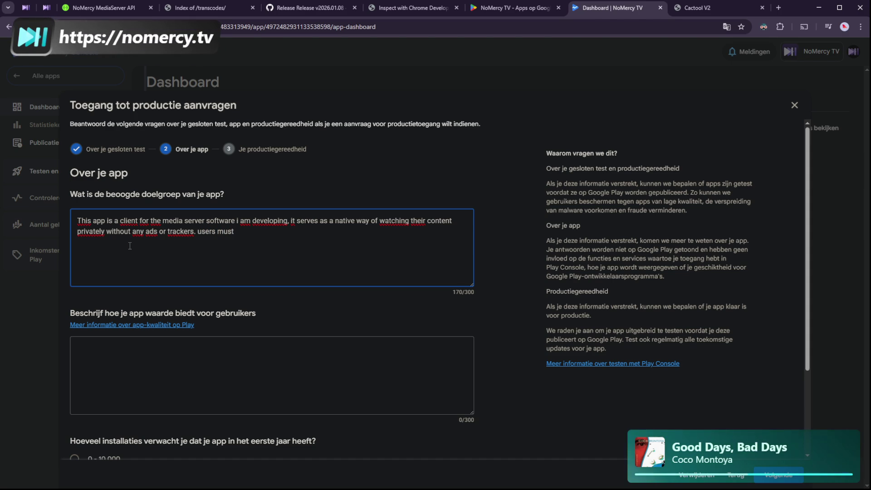
{"action": "type", "text": " invest"}
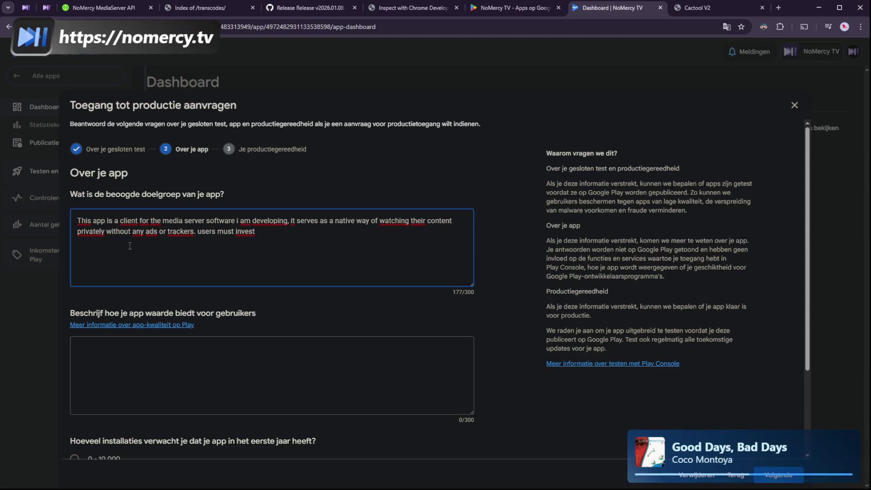
{"action": "type", "text": " on their own t"}
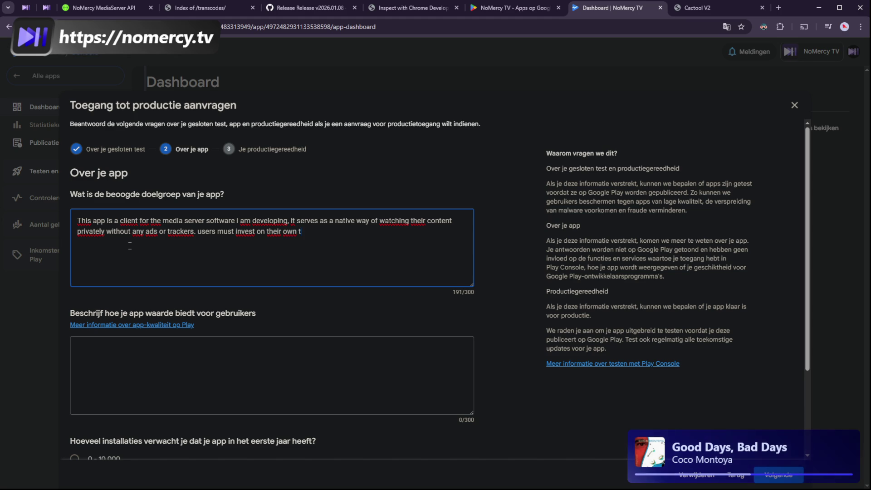
{"action": "type", "text": "o aquire "}
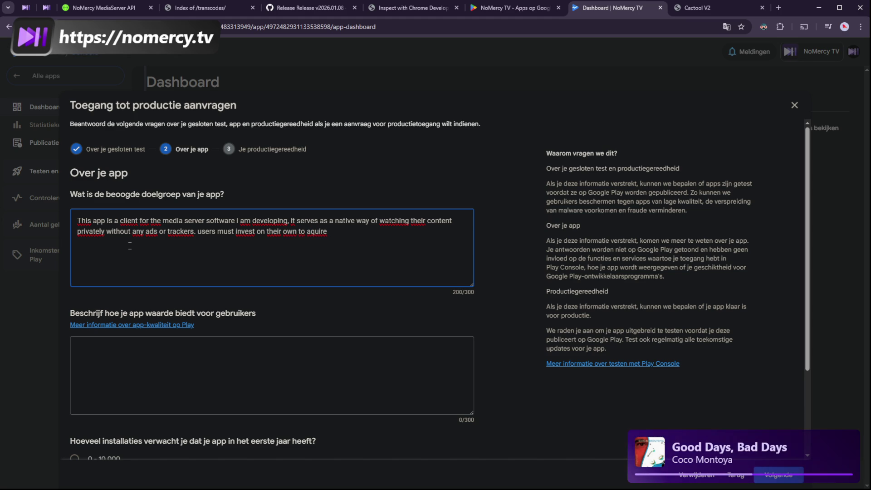
{"action": "type", "text": "their content as"}
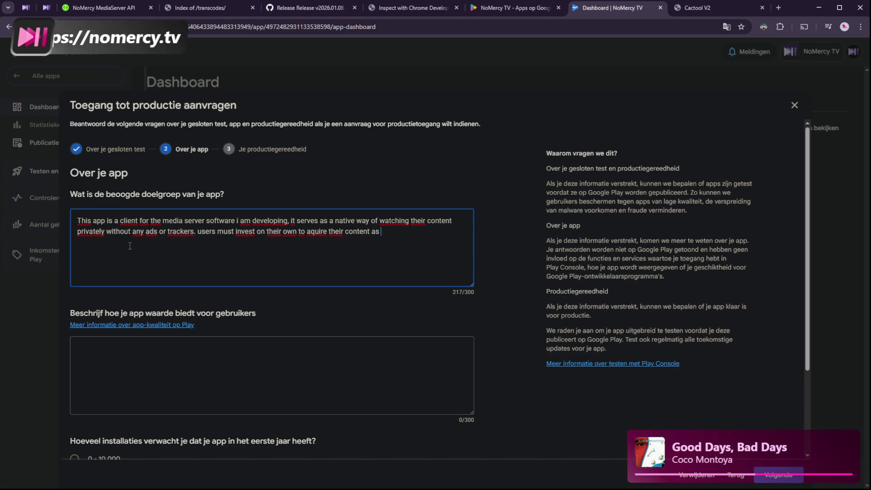
{"action": "type", "text": " i am not a content provid"}
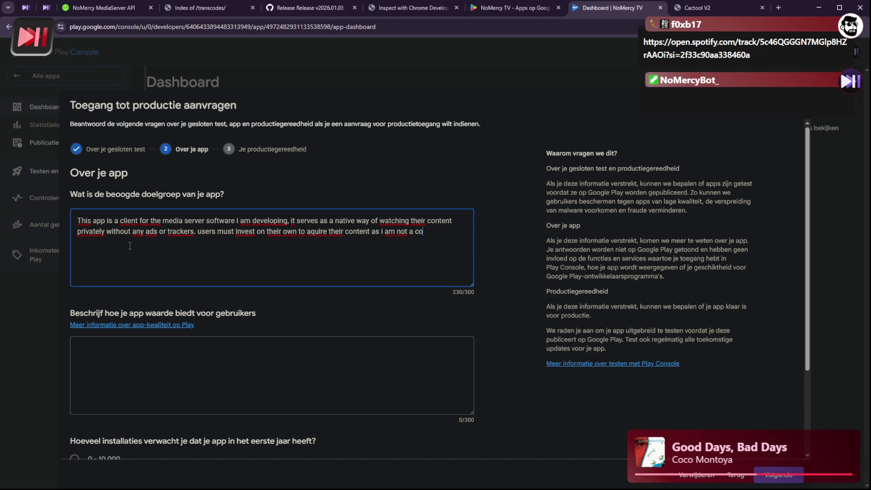
{"action": "type", "text": "er."}
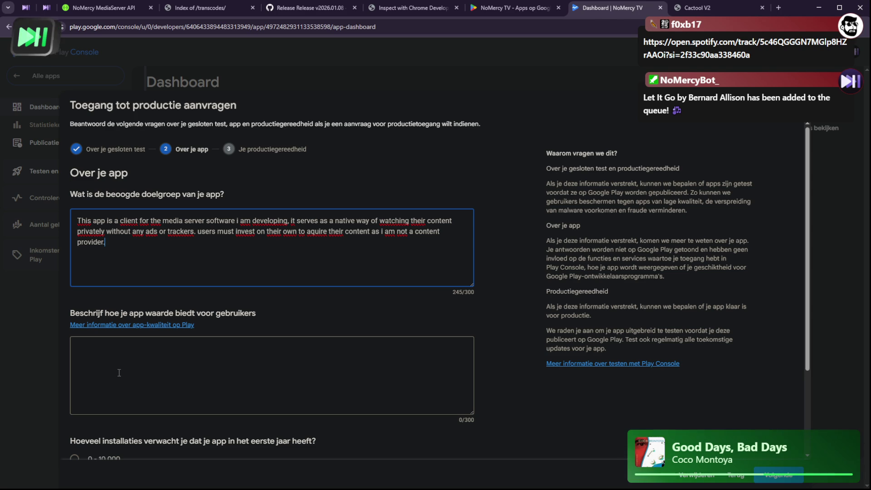
Write 'A media server is nothing without an interface to consume the content on it'
{"action": "left_click", "coordinate": [119, 372]}
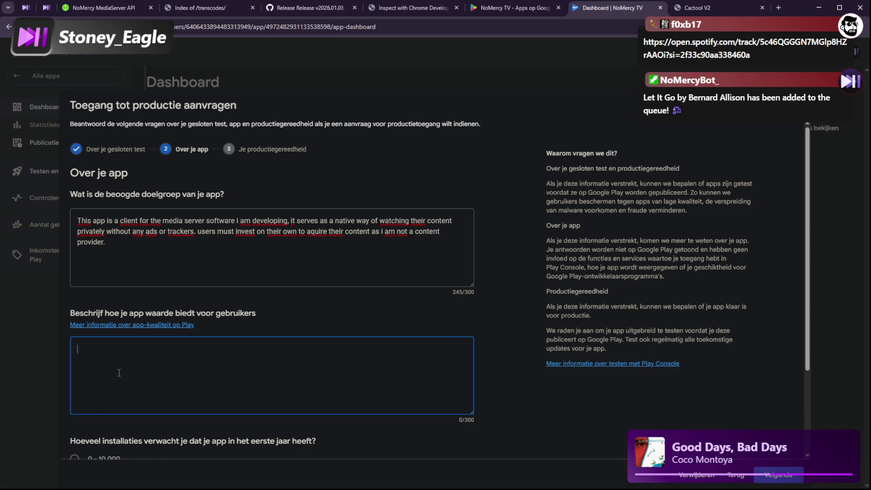
{"action": "type", "text": "A m"}
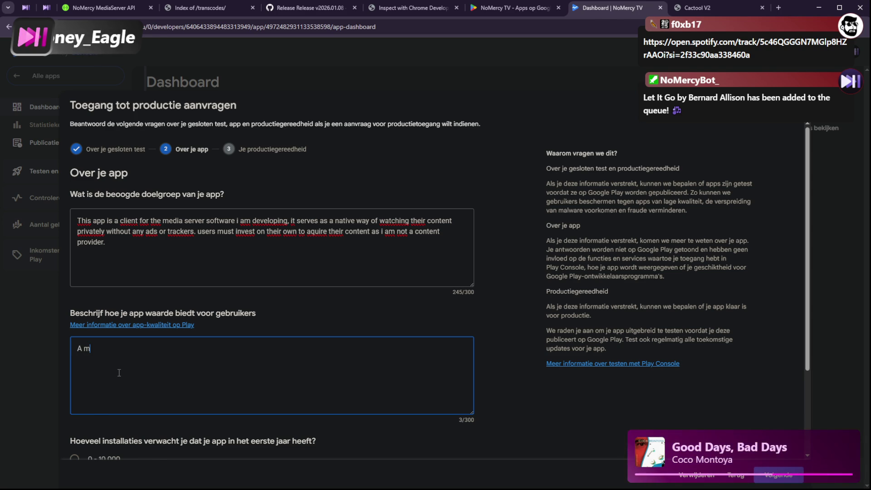
{"action": "type", "text": "edia server "}
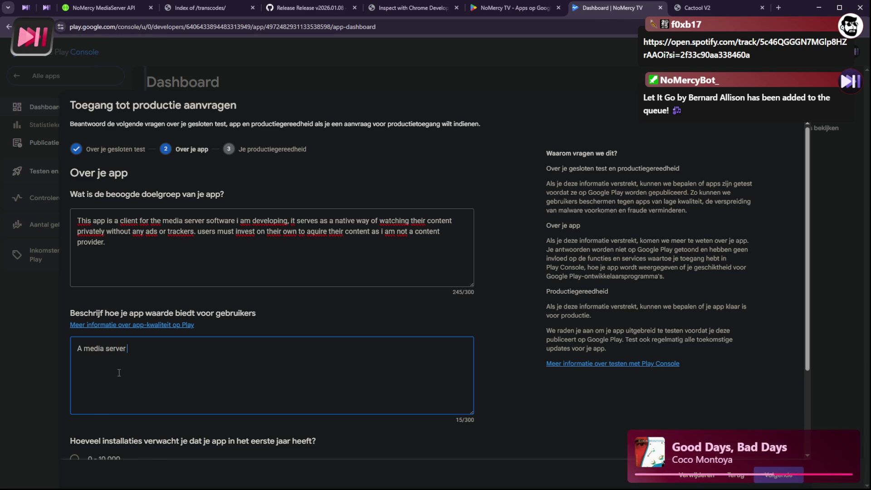
{"action": "type", "text": "is nothing with"}
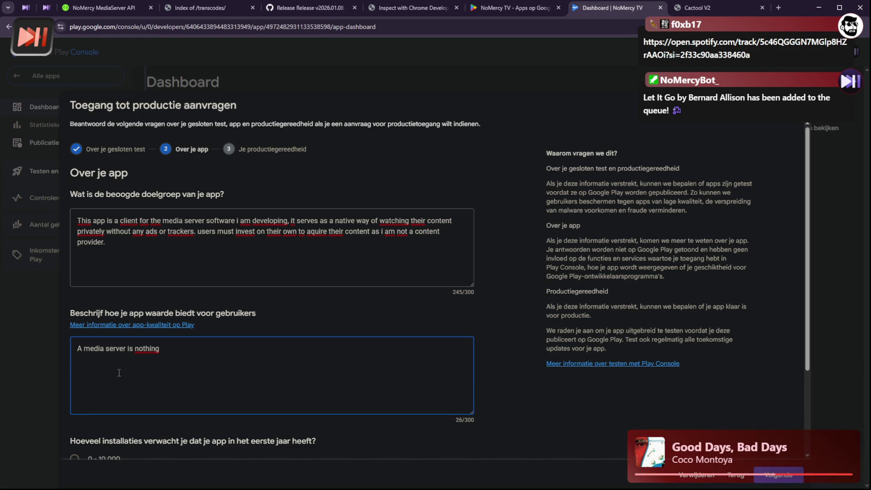
{"action": "key", "text": "BackSpace"}
{"action": "type", "text": "u"}
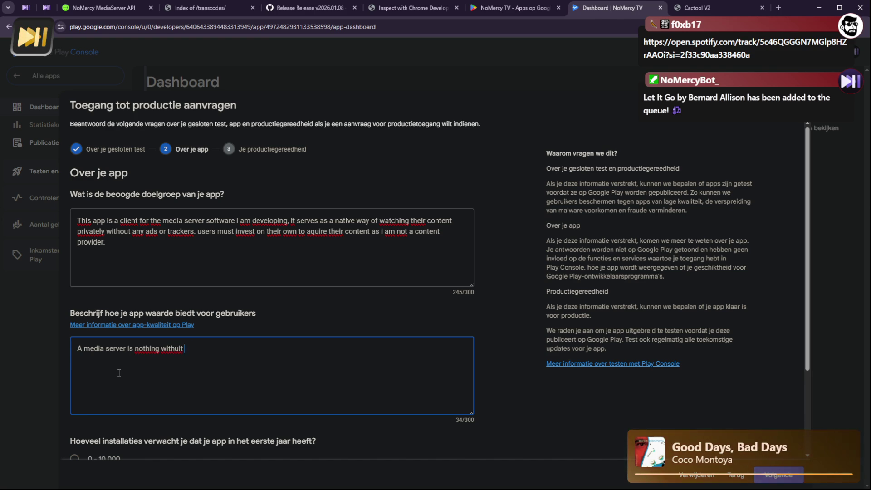
{"action": "key", "text": "BackSpace"}
{"action": "type", "text": "ou"}
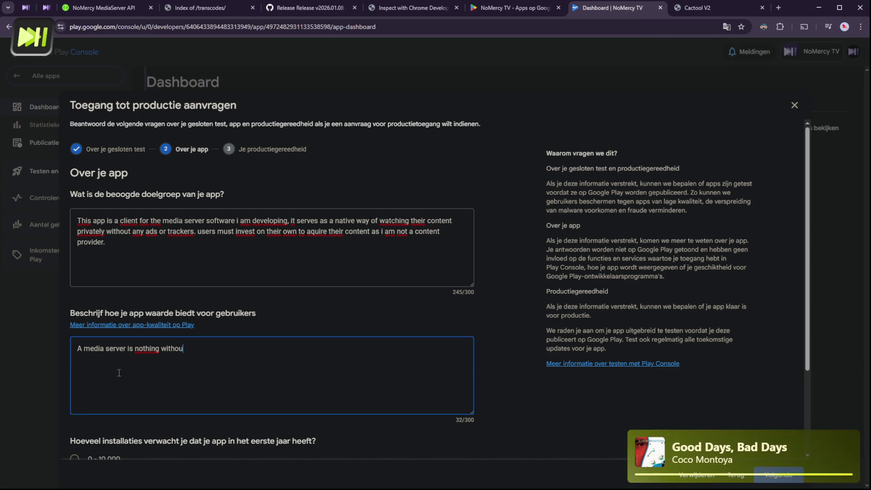
{"action": "type", "text": "t an interface"}
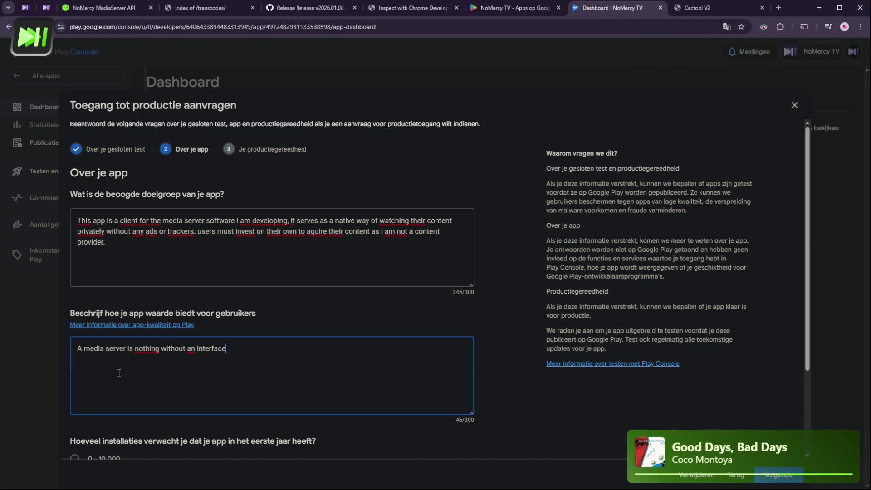
{"action": "type", "text": " to con"}
{"action": "key", "text": "BackSpace"}
{"action": "key", "text": "BackSpace"}
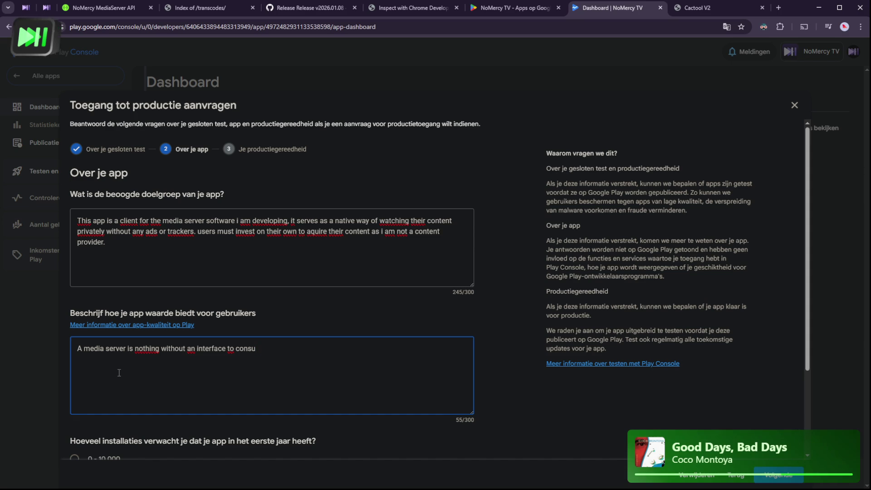
{"action": "type", "text": "me the content on it"}
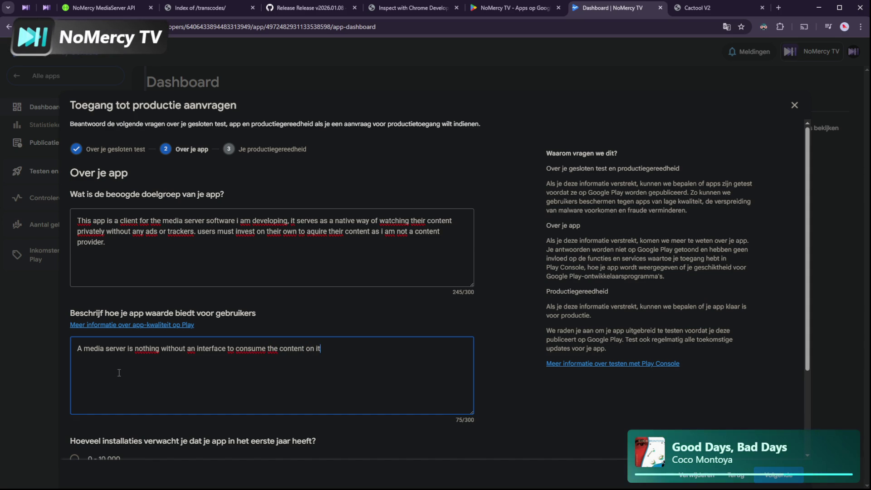
{"action": "key", "text": "BackSpace"}
{"action": "key", "text": "BackSpace"}
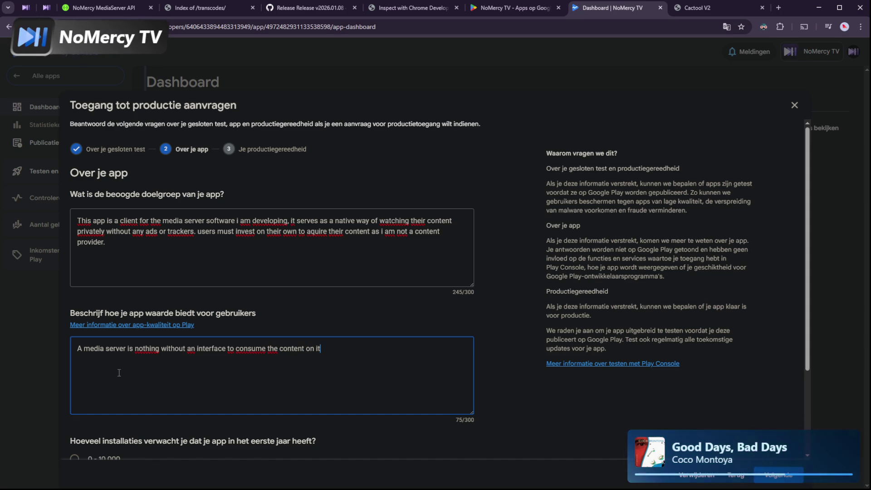
Add a line on browsing their media library hosted on the open-source NoMercy MediaServer on github
{"action": "key", "text": "Return"}
{"action": "type", "text": "T"}
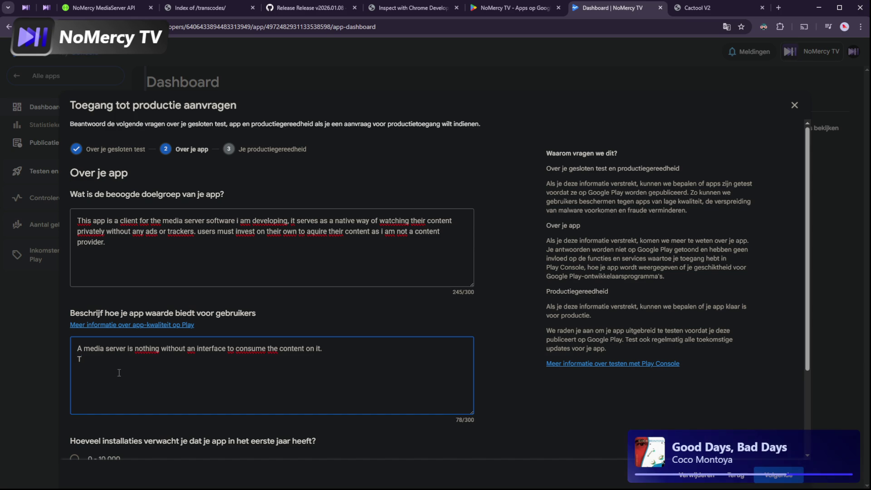
{"action": "type", "text": "is app"}
{"action": "key", "text": "BackSpace"}
{"action": "key", "text": "BackSpace"}
{"action": "key", "text": "BackSpace"}
{"action": "type", "text": "his ap"}
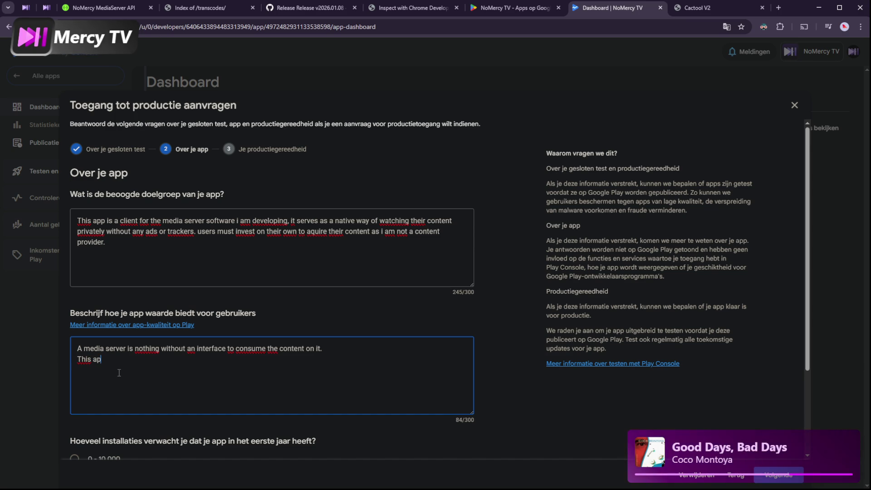
{"action": "type", "text": "p will llow the user to"}
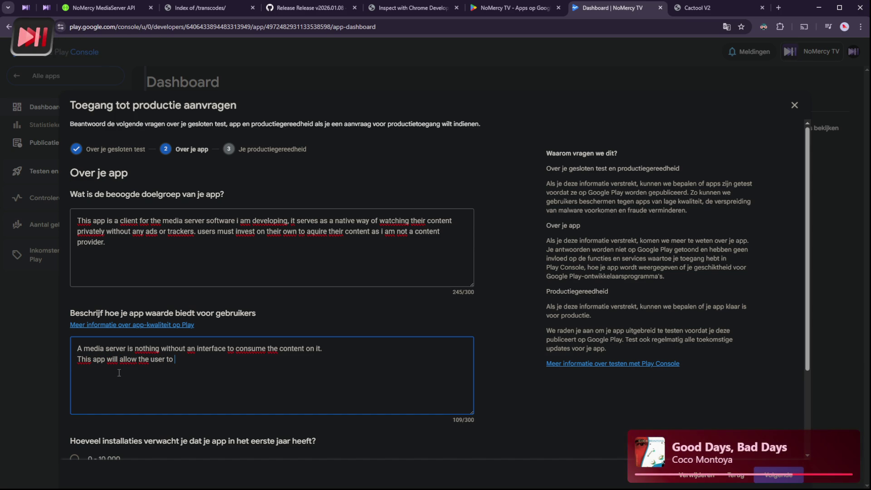
{"action": "type", "text": "browse t"}
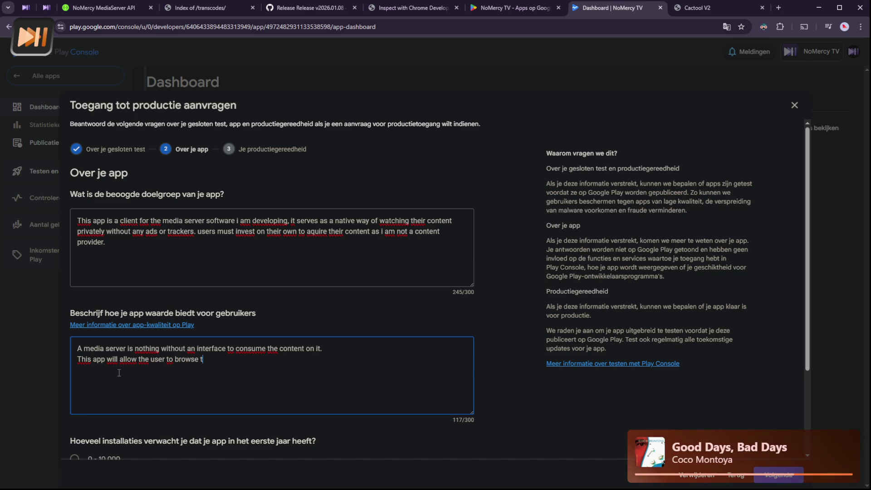
{"action": "type", "text": "hrough their c"}
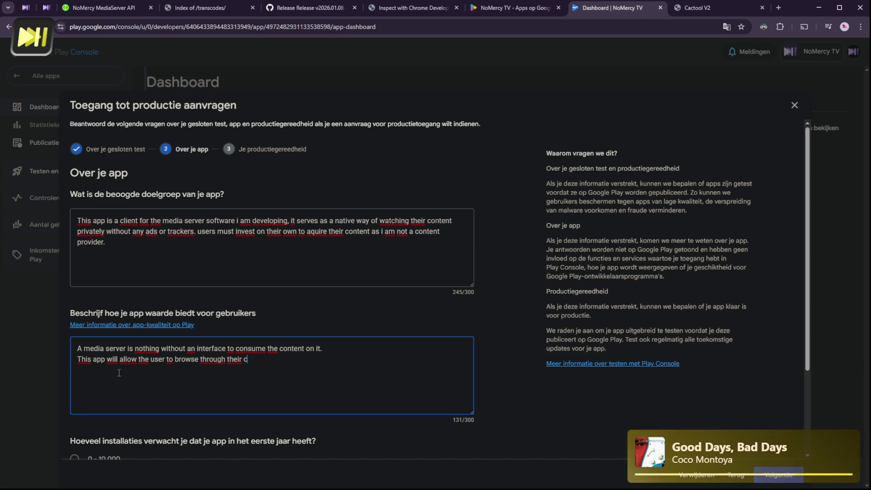
{"action": "type", "text": "onow"}
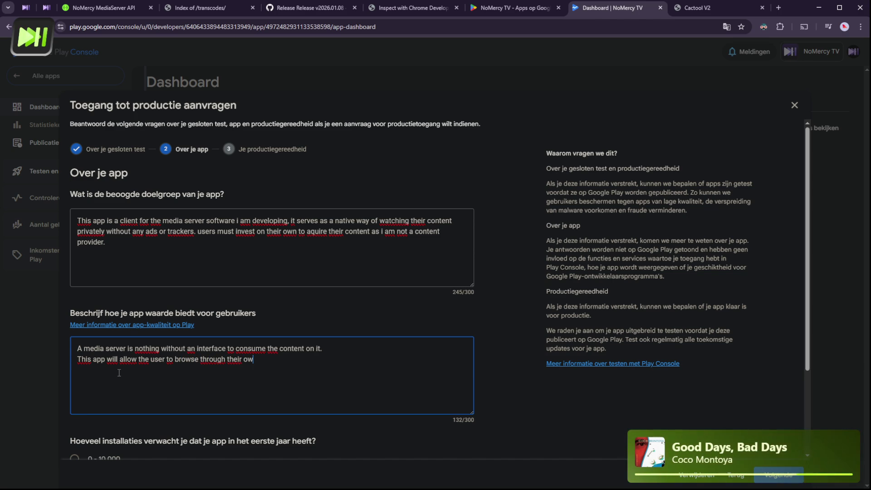
{"action": "type", "text": "media "}
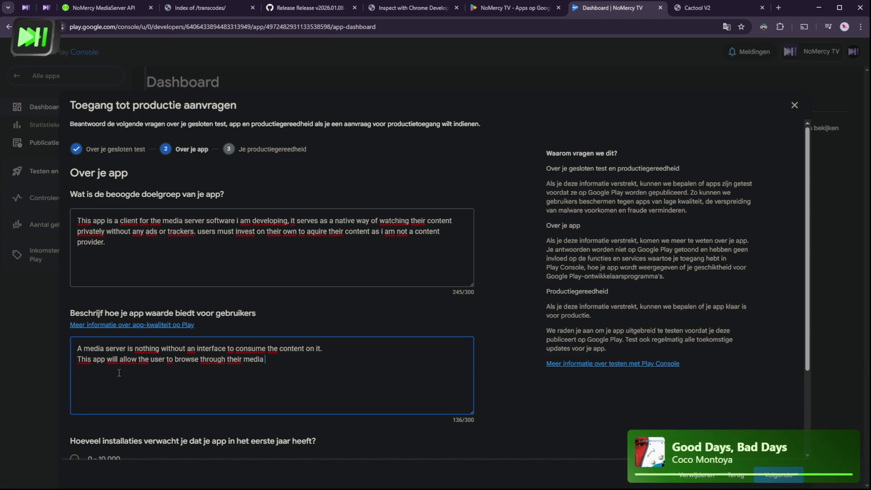
{"action": "type", "text": "library host"}
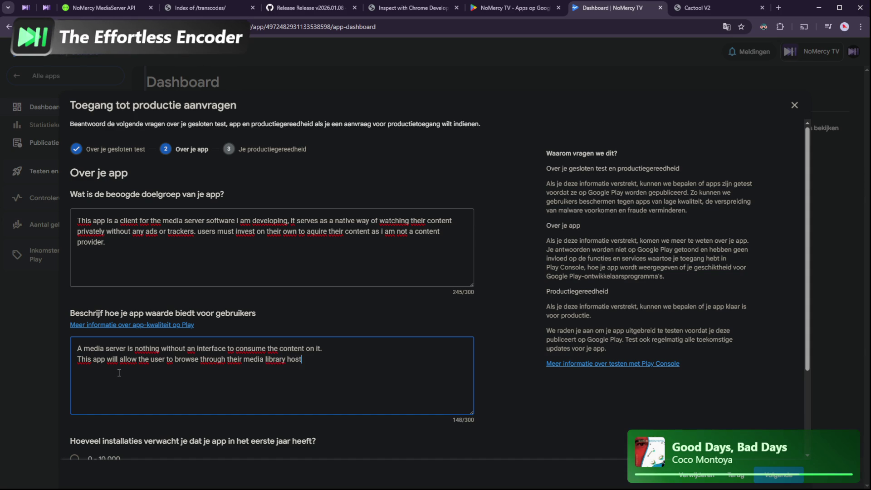
{"action": "type", "text": "ed on the NoMercy M"}
{"action": "type", "text": "edia"}
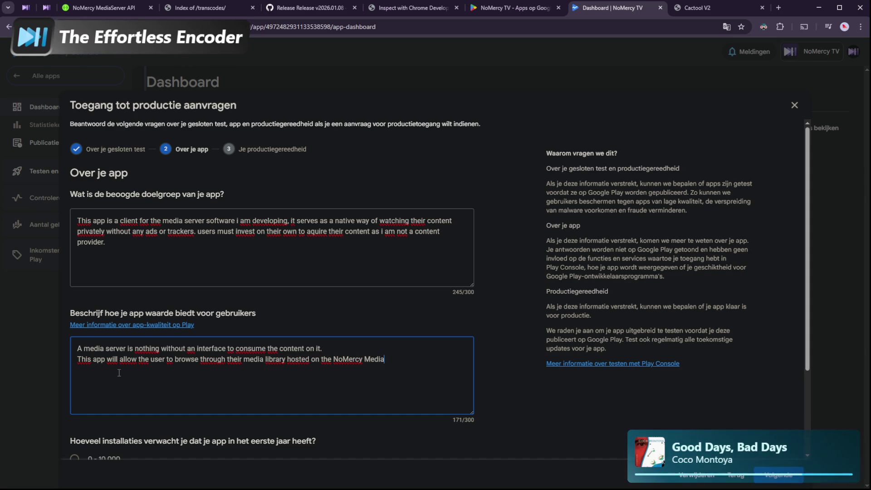
{"action": "type", "text": "Server (I)"}
{"action": "key", "text": "BackSpace"}
{"action": "type", "text": "open source o"}
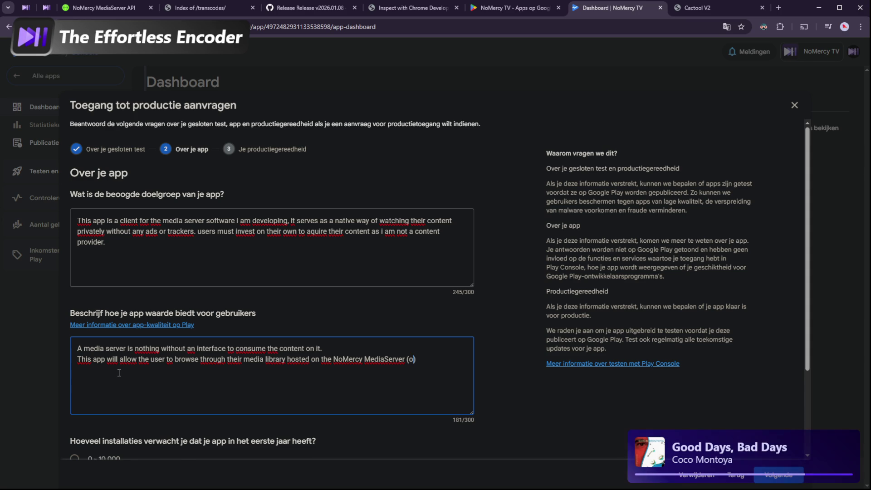
{"action": "type", "text": "n gi"}
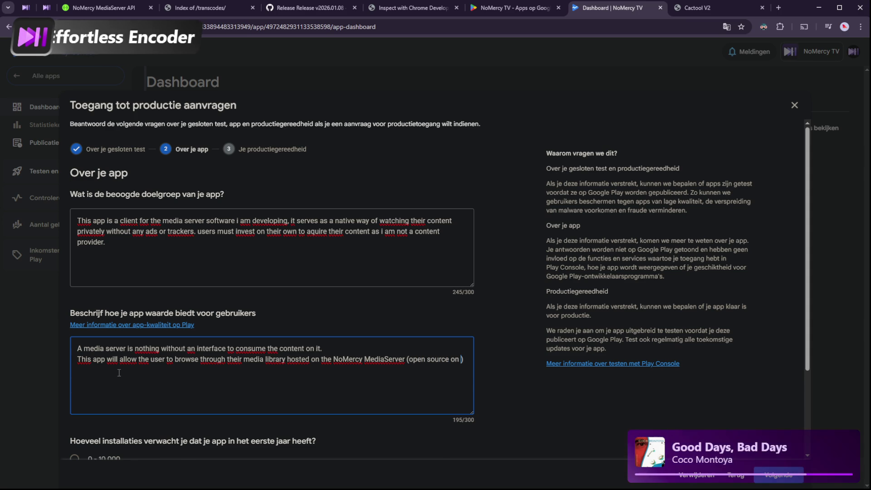
{"action": "type", "text": "thub"}
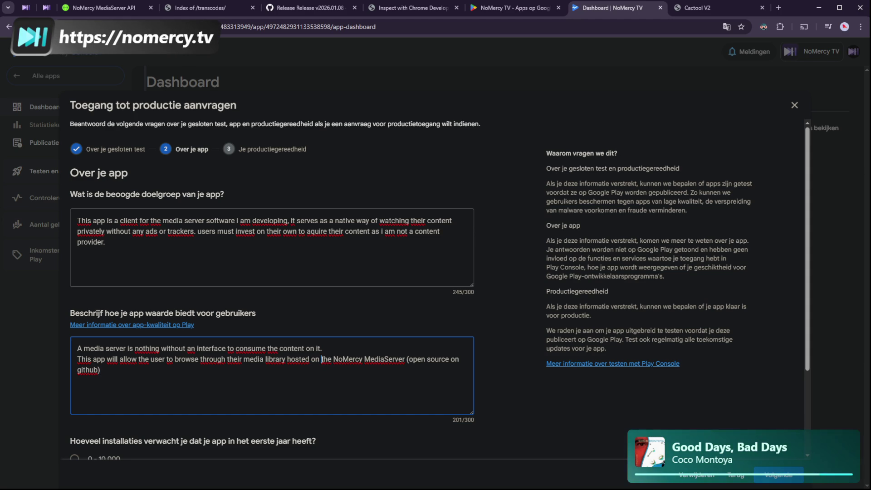
{"action": "left_click", "coordinate": [322, 359]}
{"action": "key", "text": "ctrl+shift+End"}
Rewrite the sentence to cover TheMovieDb.org lookups and content served by the NoMercy MediaServer
{"action": "key", "text": "BackSpace"}
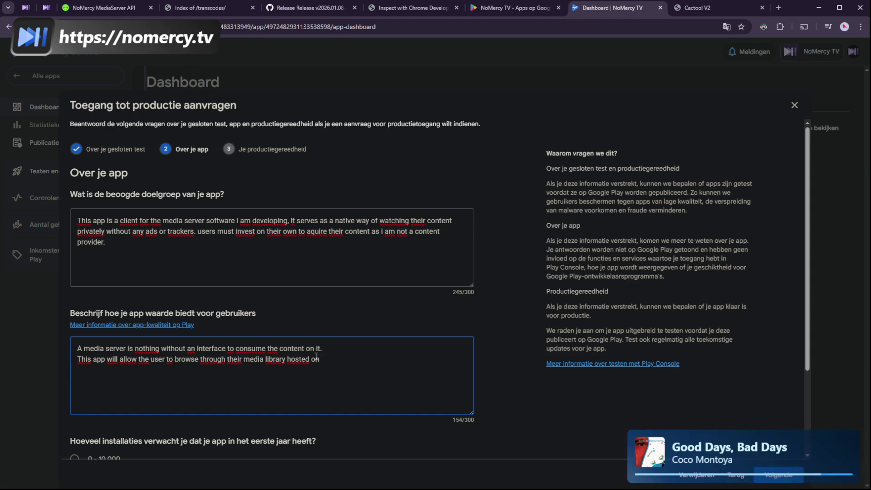
{"action": "key", "text": "BackSpace"}
{"action": "key", "text": "BackSpace"}
{"action": "key", "text": "BackSpace"}
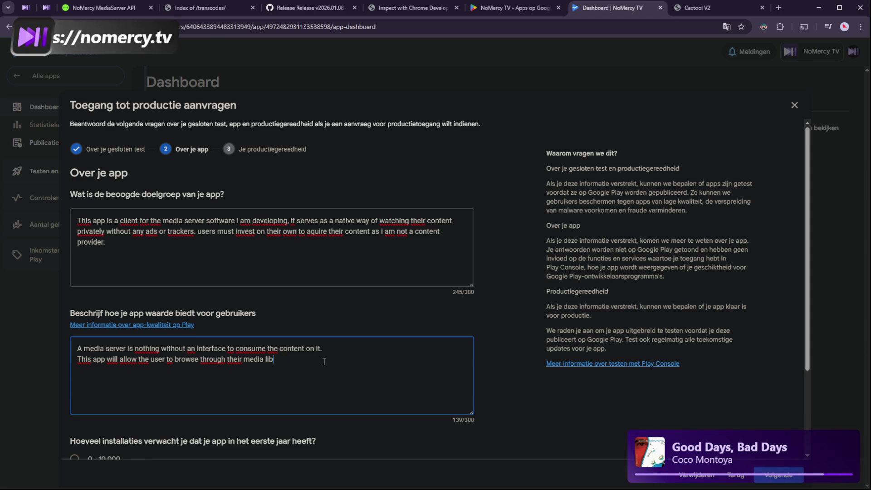
{"action": "key", "text": "BackSpace"}
{"action": "key", "text": "BackSpace"}
{"action": "key", "text": "BackSpace"}
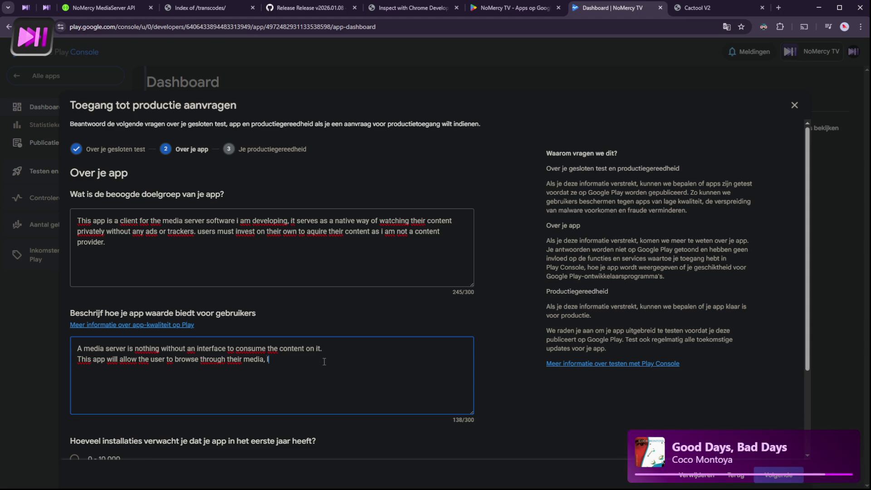
{"action": "type", "text": "k up information on "}
{"action": "type", "text": "shows "}
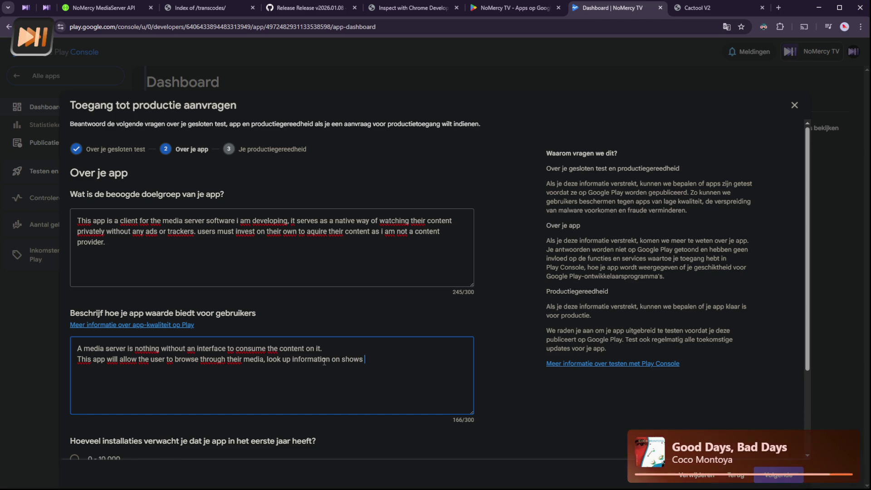
{"action": "type", "text": "or movies"}
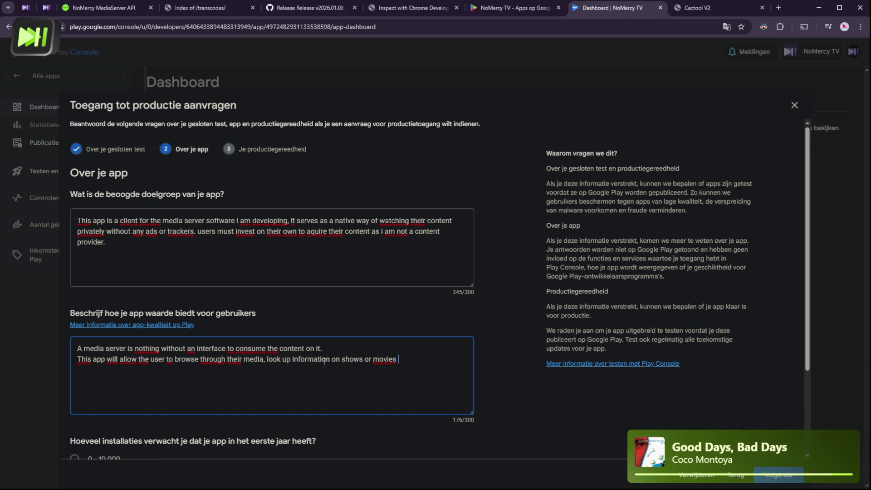
{"action": "type", "text": " provided by "}
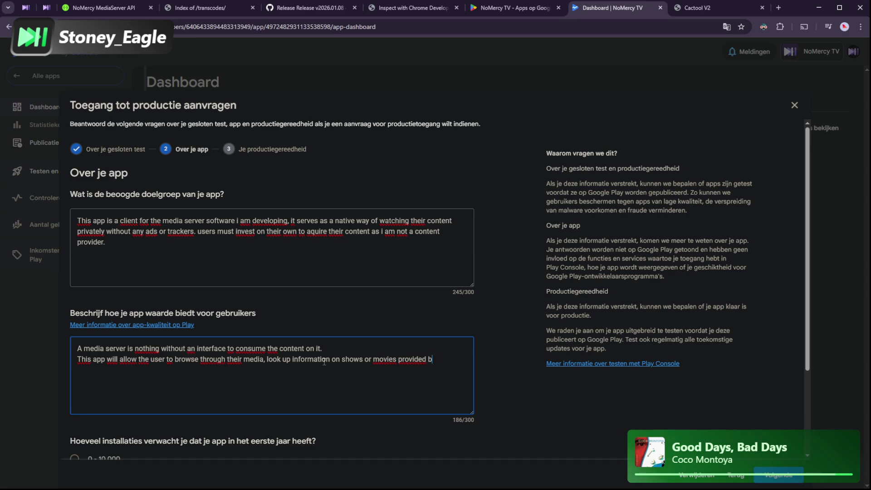
{"action": "type", "text": "TheMovieDb"}
{"action": "type", "text": ".org,"}
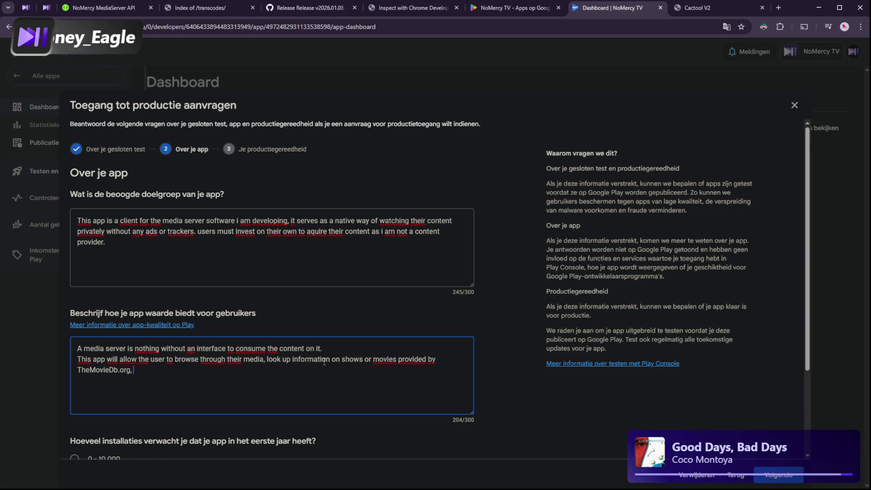
{"action": "type", "text": " watch content "}
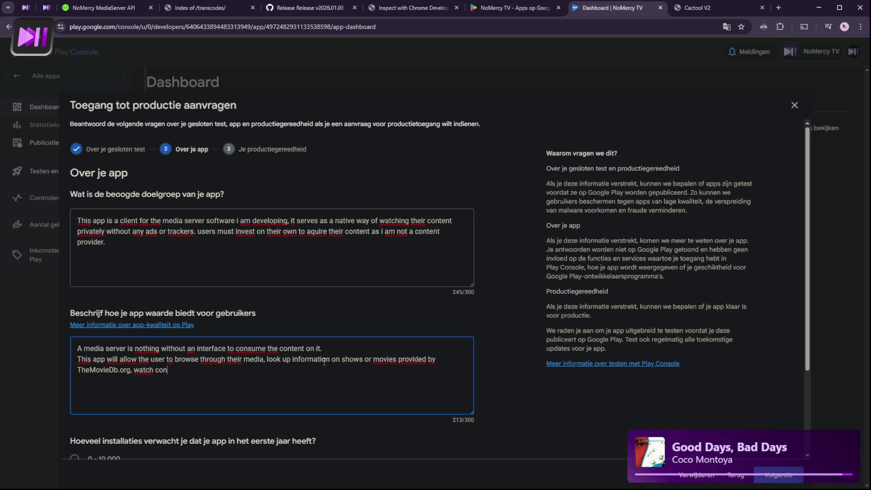
{"action": "type", "text": "served from their "}
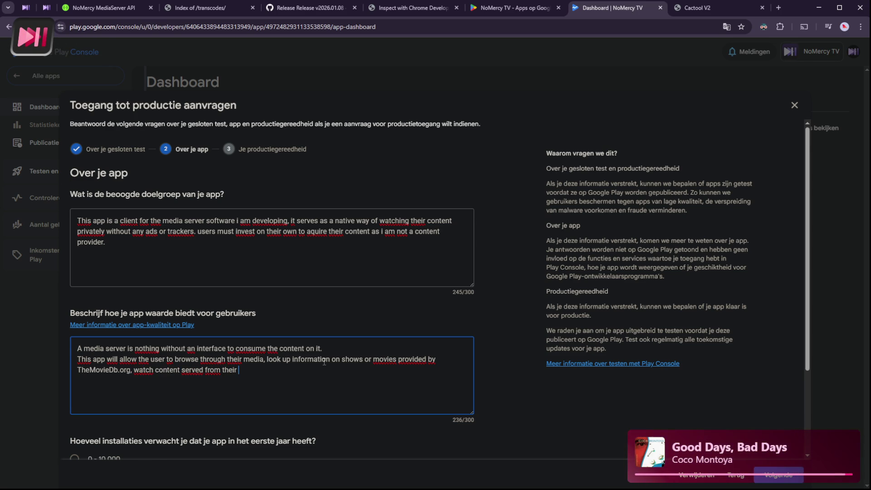
{"action": "type", "text": "media"}
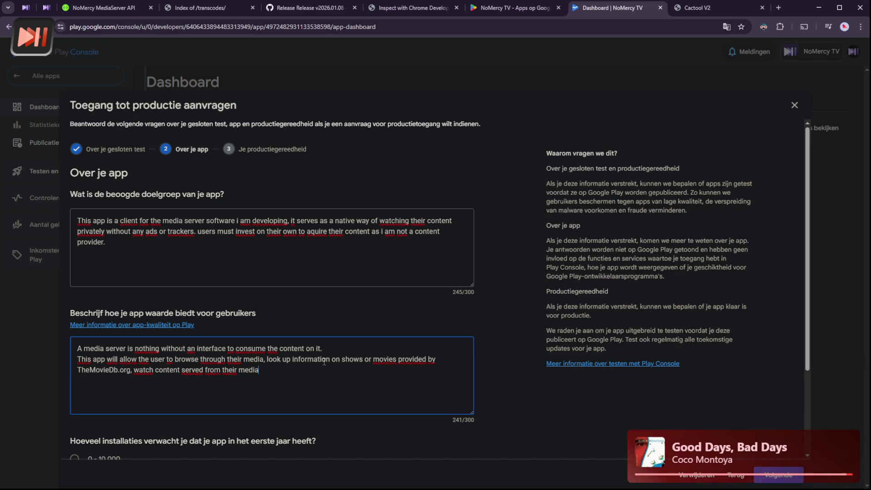
{"action": "key", "text": "BackSpace"}
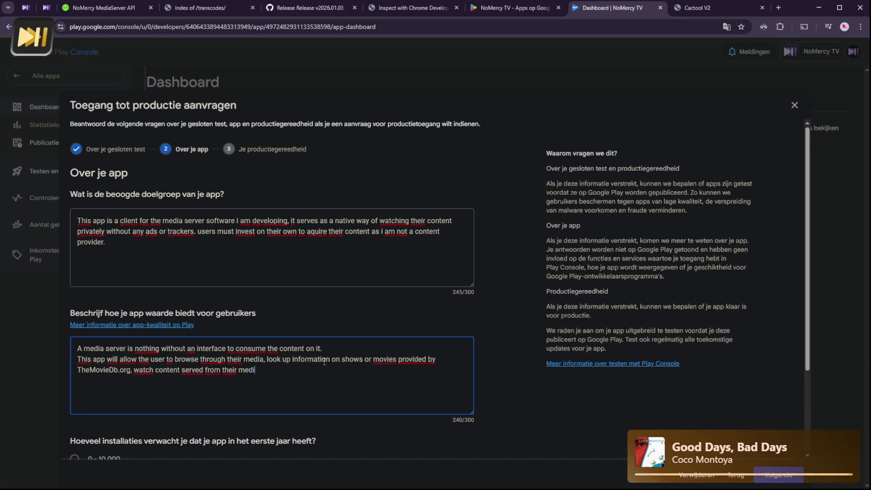
{"action": "key", "text": "BackSpace"}
{"action": "key", "text": "BackSpace"}
{"action": "key", "text": "BackSpace"}
{"action": "type", "text": "N"}
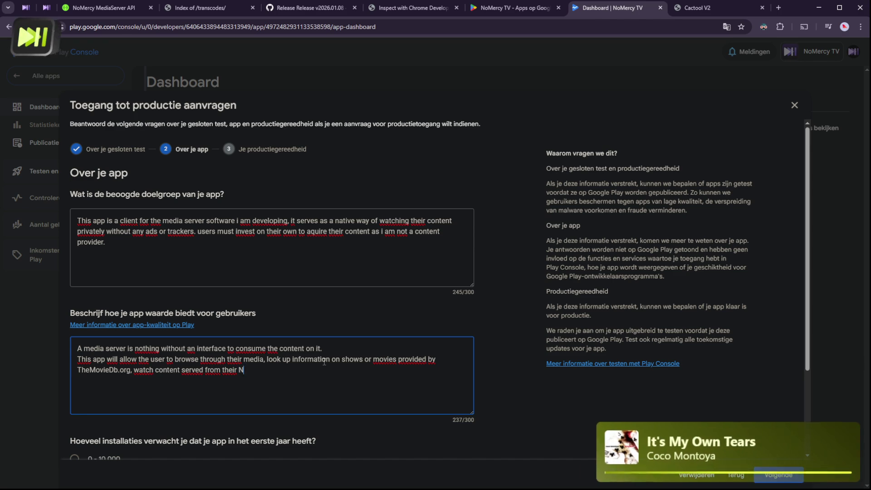
{"action": "type", "text": "oMercy "}
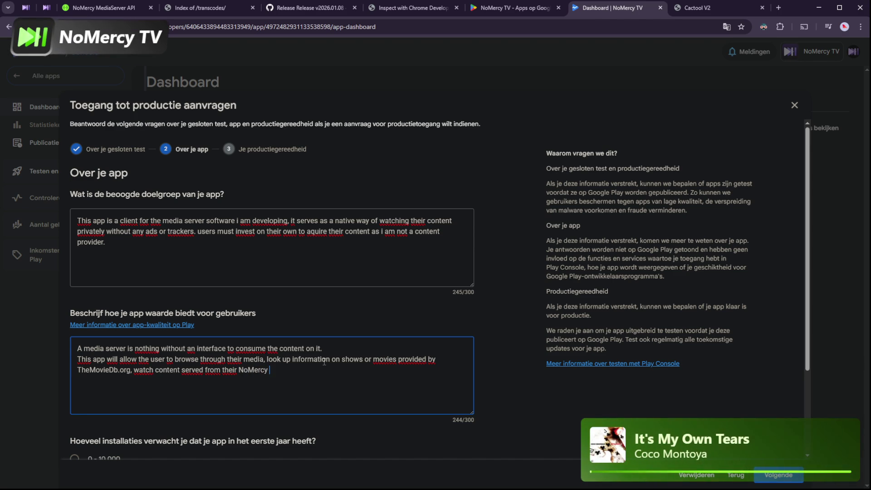
{"action": "type", "text": "Mer"}
{"action": "type", "text": "aServer"}
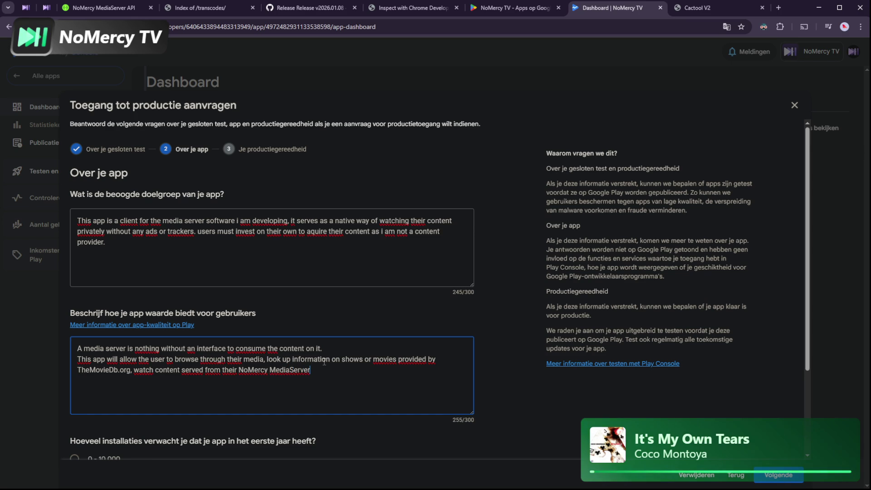
{"action": "type", "text": "."}
Begin a new line about casting to and controlling playback on their Android device
{"action": "key", "text": "Return"}
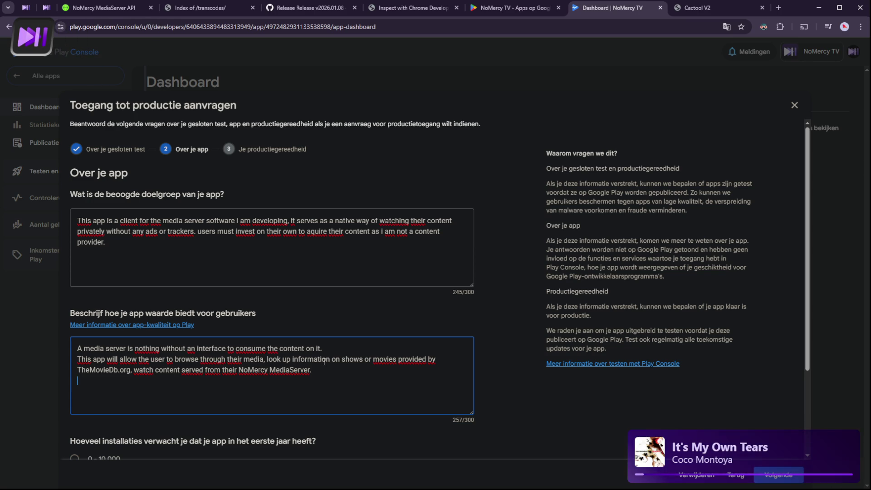
{"action": "type", "text": "Cast"}
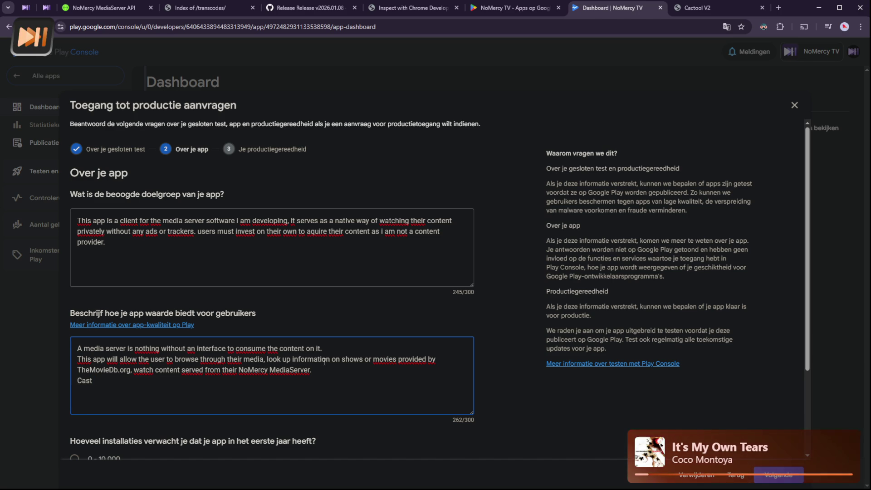
{"action": "type", "text": "a"}
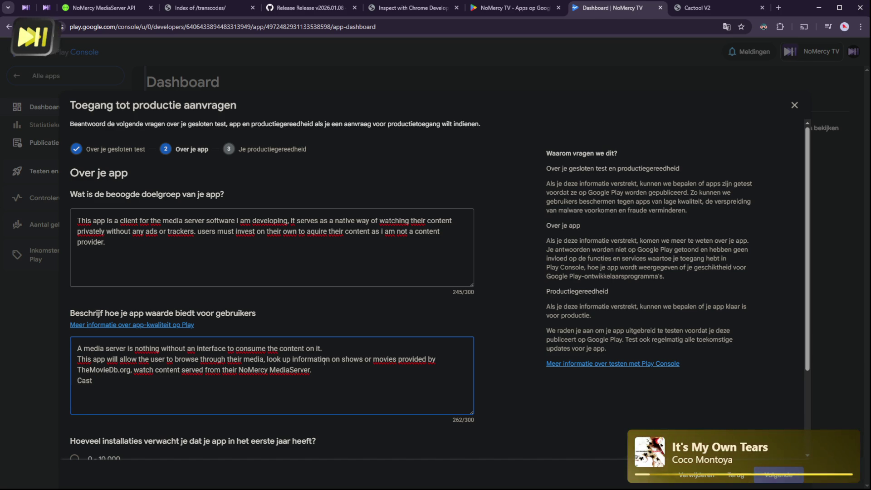
{"action": "type", "text": "nd control "}
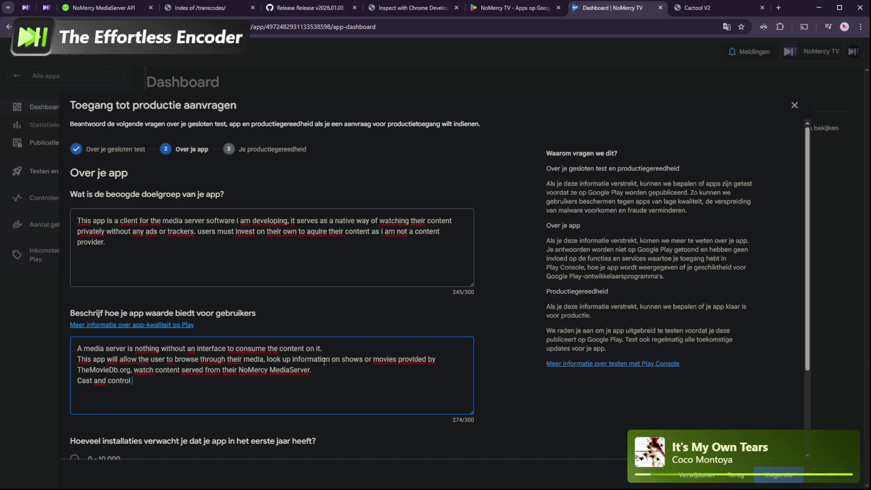
{"action": "type", "text": "playback"}
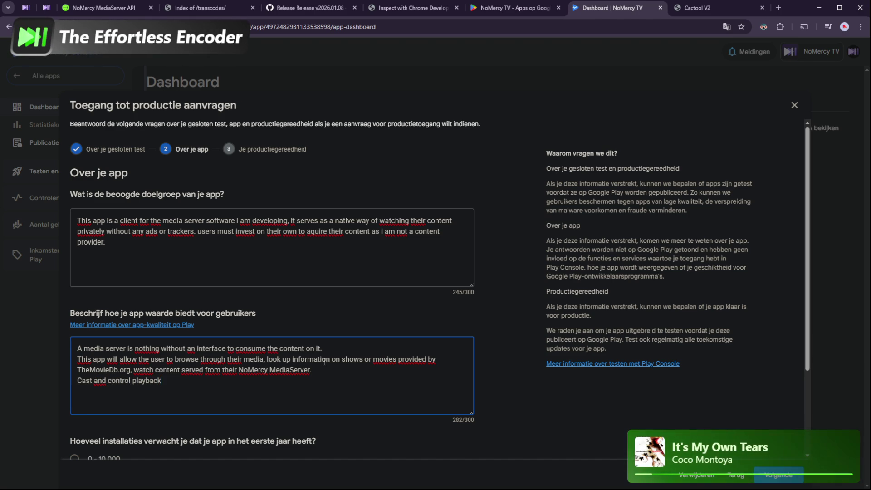
{"action": "type", "text": "to"}
{"action": "key", "text": "Right"}
{"action": "key", "text": "Right"}
{"action": "type", "text": "on the"}
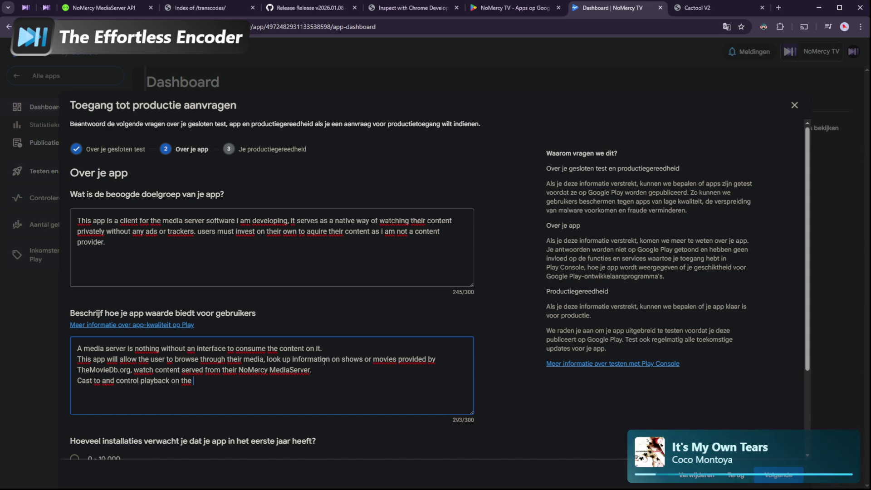
{"action": "type", "text": "ir "}
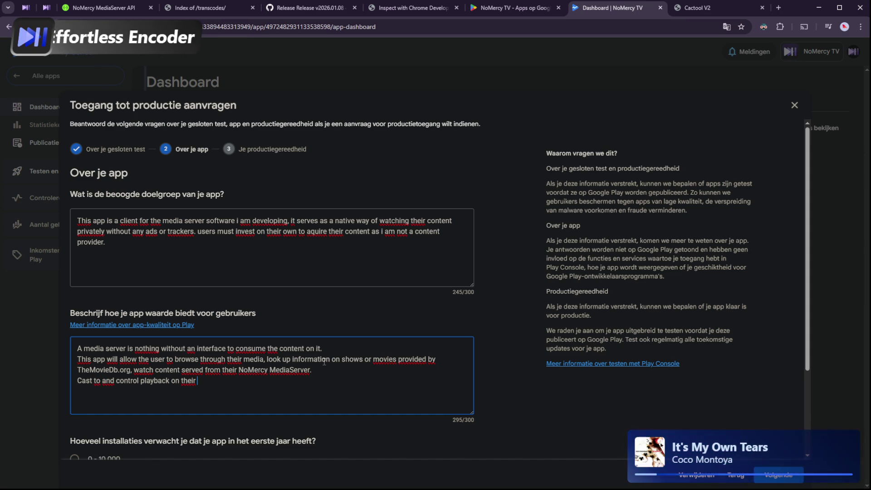
{"action": "type", "text": "Android T"}
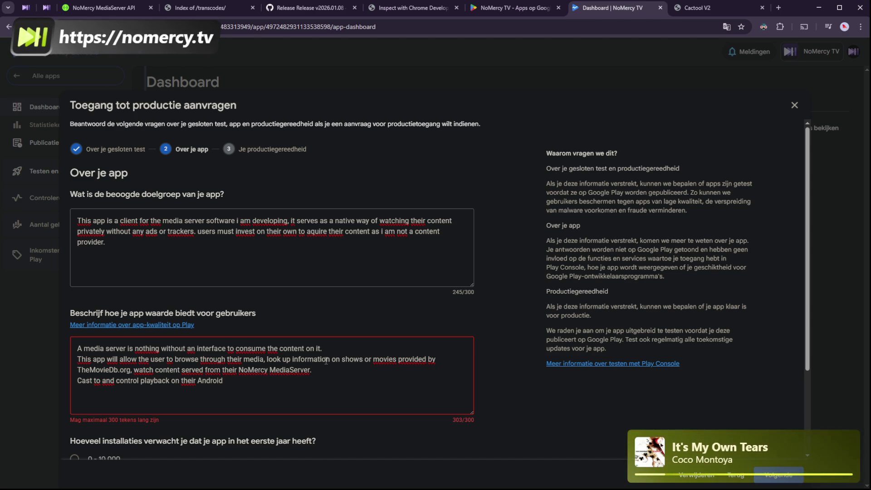
Delete the TheMovieDb.org…MediaServer text and end the answer with 'Android Tv and enjoy the leanback experience.'
{"action": "mouse_move", "coordinate": [332, 360]}
{"action": "left_mouse_down"}
{"action": "mouse_move", "coordinate": [301, 360]}
{"action": "mouse_move", "coordinate": [315, 369]}
{"action": "mouse_move", "coordinate": [250, 359]}
{"action": "mouse_move", "coordinate": [316, 369]}
{"action": "left_mouse_up"}
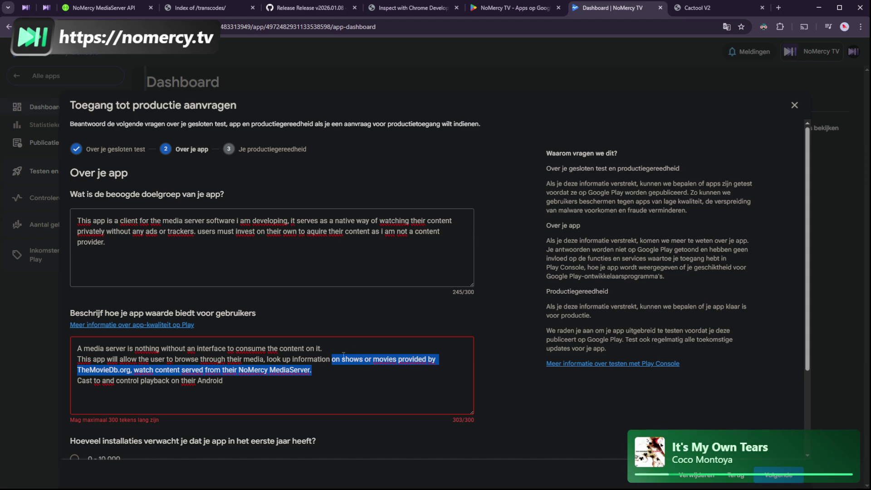
{"action": "key", "text": "Up"}
{"action": "left_click_drag", "start_coordinate": [398, 360], "coordinate": [311, 370]}
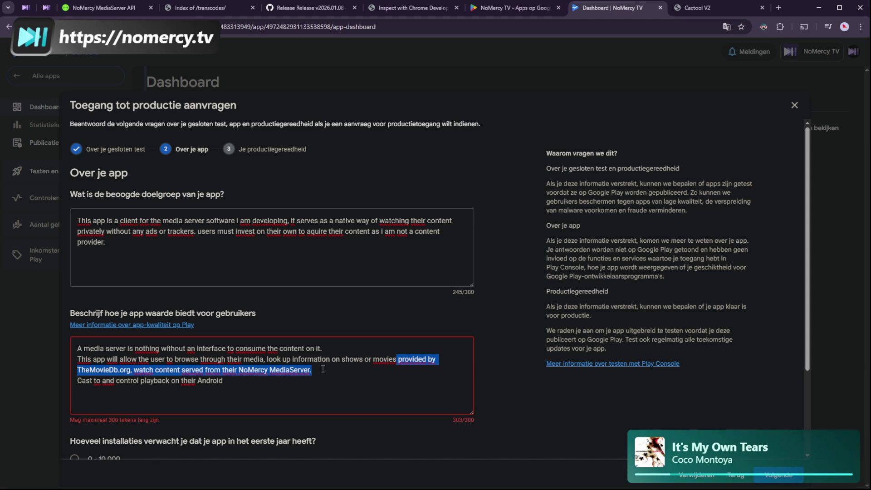
{"action": "key", "text": "BackSpace"}
{"action": "type", "text": "TV a"}
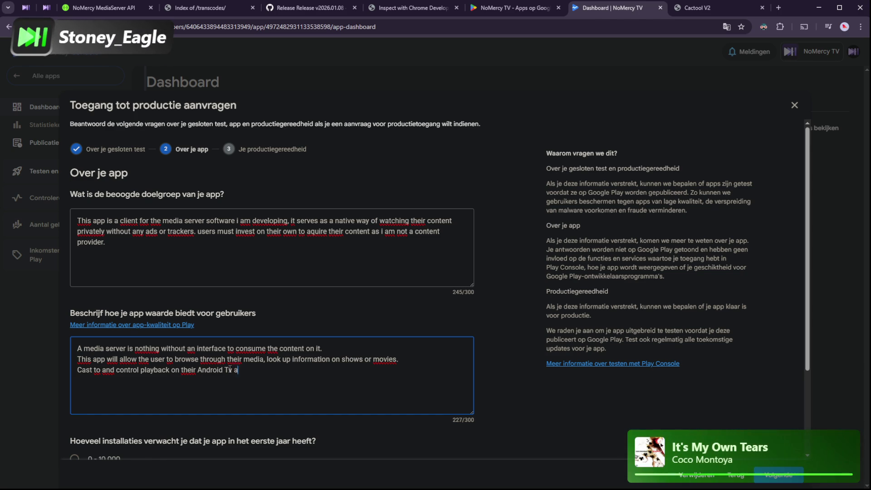
{"action": "type", "text": "nd enjoy the leanback experience"}
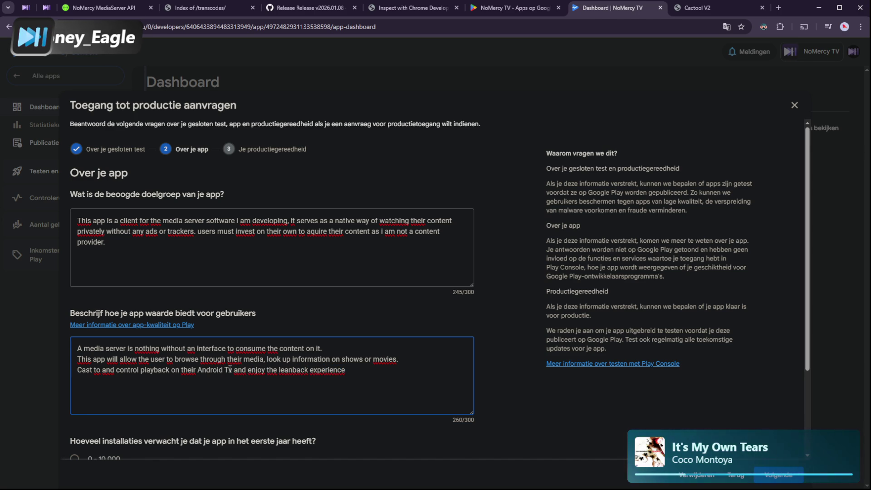
{"action": "key", "text": "BackSpace"}
{"action": "type", "text": "."}
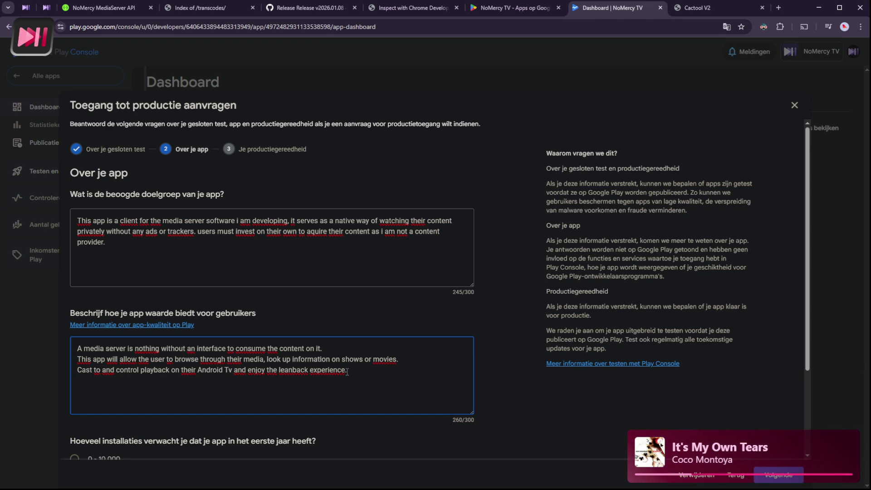
Choose 0 - 10.000 expected first-year installs and continue to step 3, production readiness
{"action": "scroll", "coordinate": [336, 381], "scroll_direction": "down", "scroll_amount": 3}
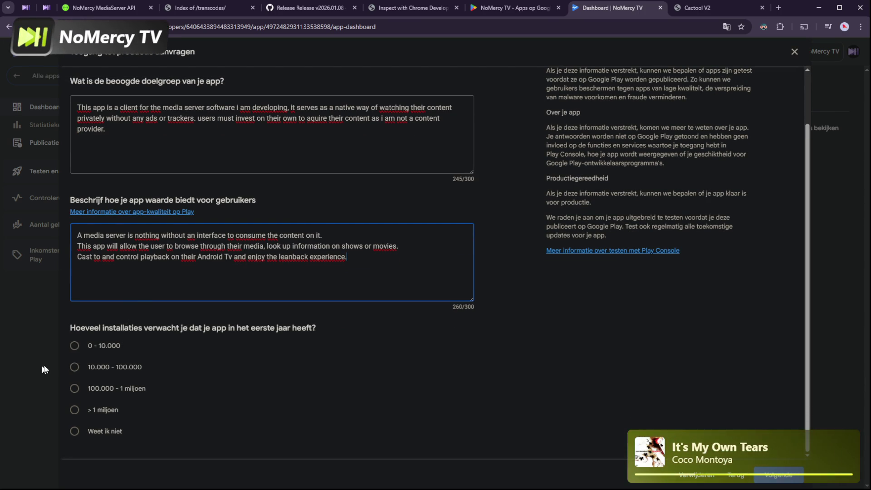
{"action": "left_click", "coordinate": [75, 430]}
{"action": "left_click", "coordinate": [75, 348]}
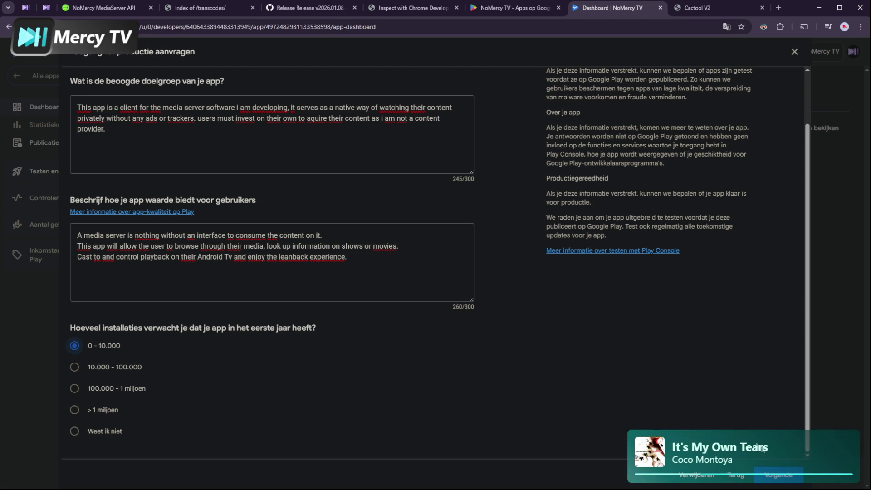
{"action": "left_click", "coordinate": [778, 475]}
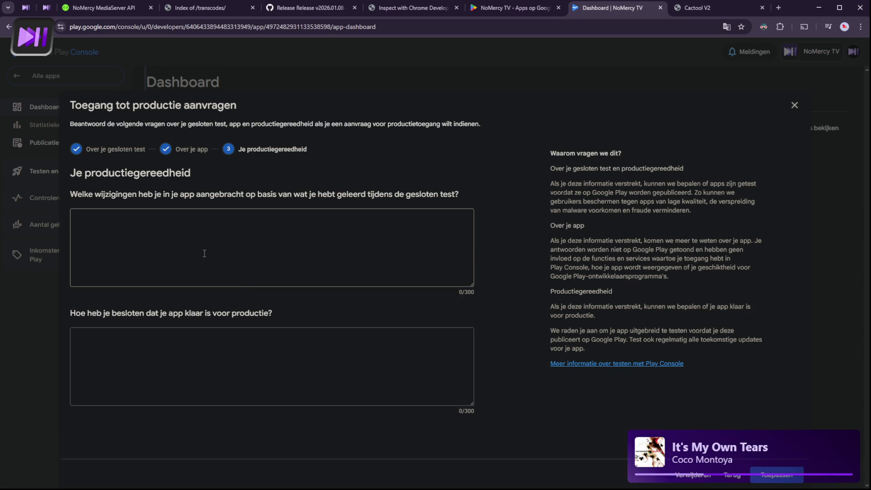
Explain that Android 15+ blocks BOOT_COMPLETED so the app can't launch from sleep, and ask for a workaround
{"action": "left_click", "coordinate": [175, 244]}
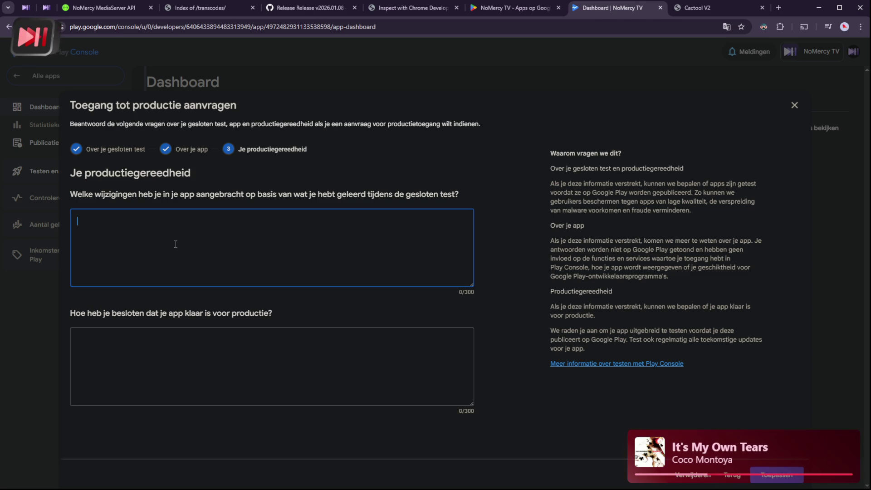
{"action": "type", "text": "I found o"}
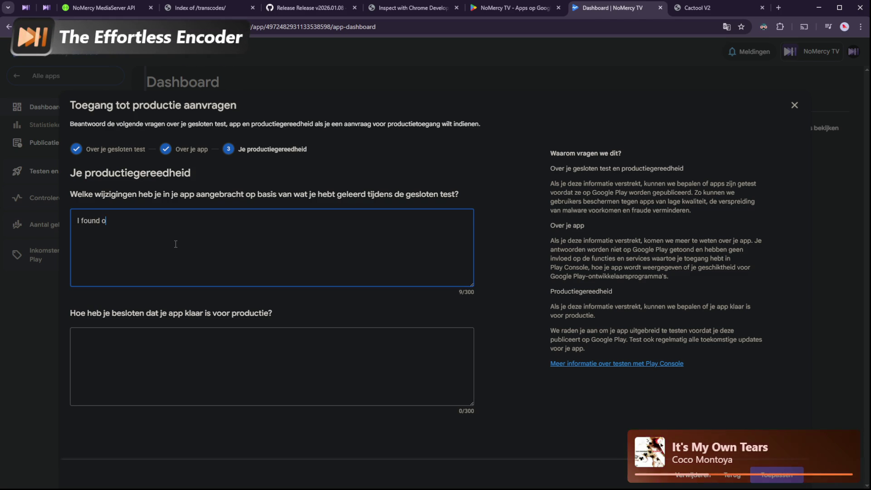
{"action": "type", "text": "ut that af"}
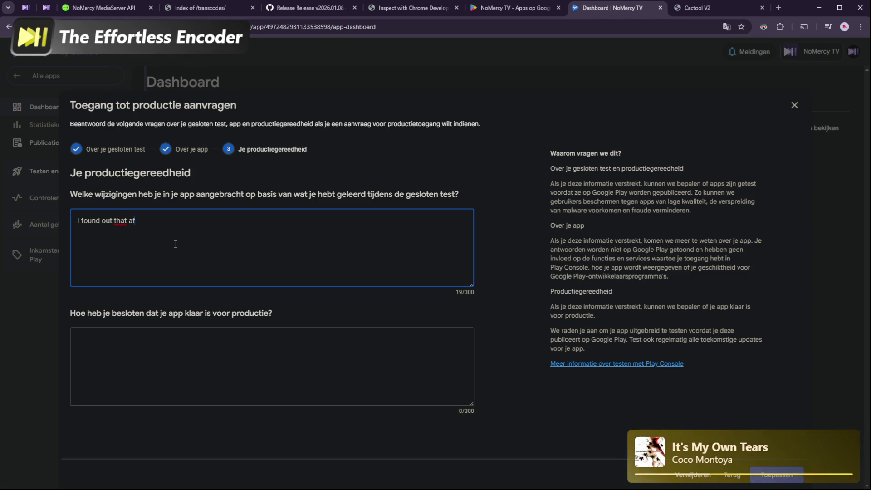
{"action": "type", "text": "ter weeks of "}
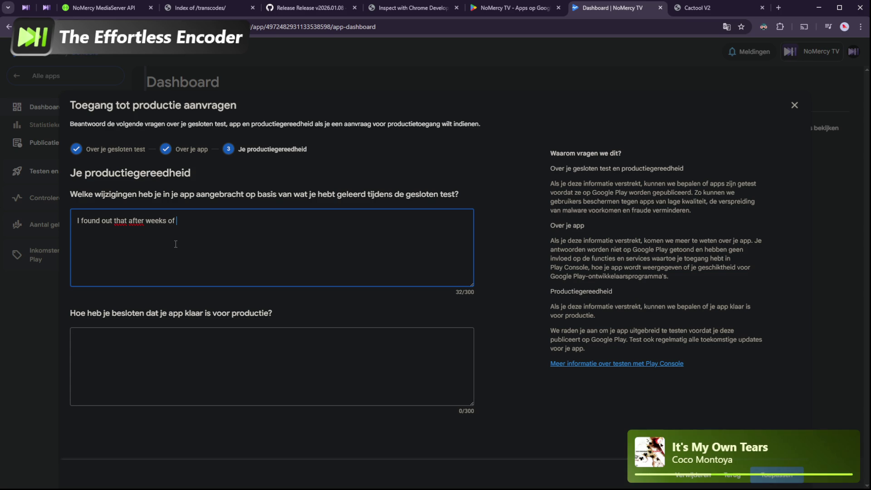
{"action": "type", "text": "strugg"}
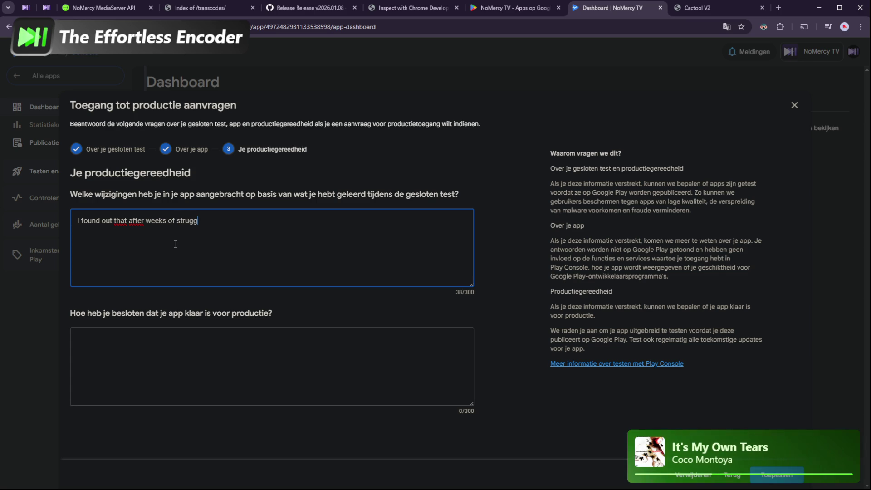
{"action": "type", "text": "eling to get "}
{"action": "type", "text": "native "}
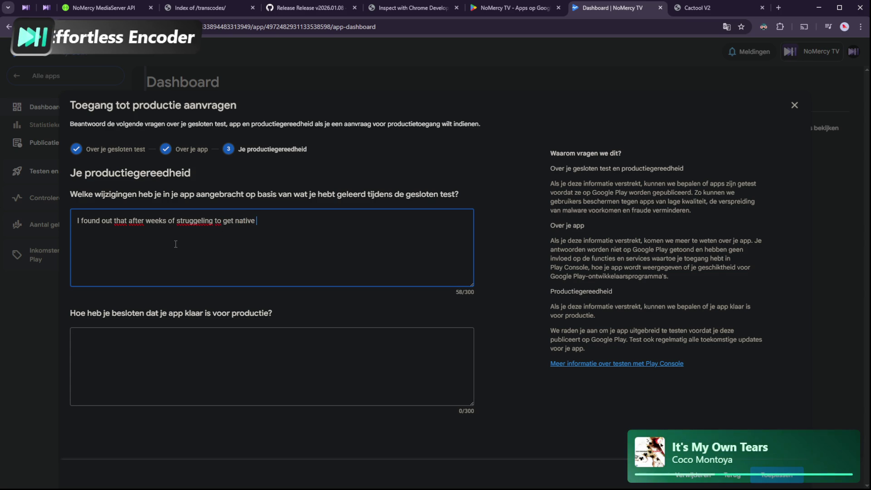
{"action": "type", "text": "casting "}
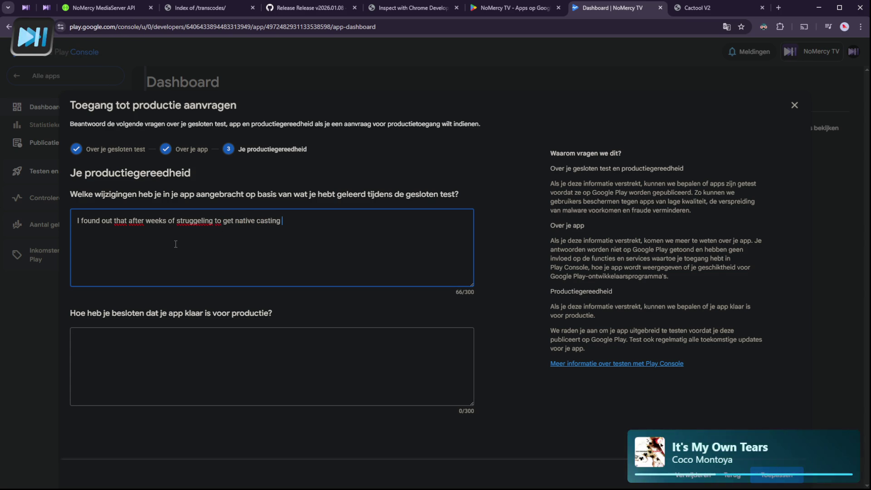
{"action": "type", "text": "to work that"}
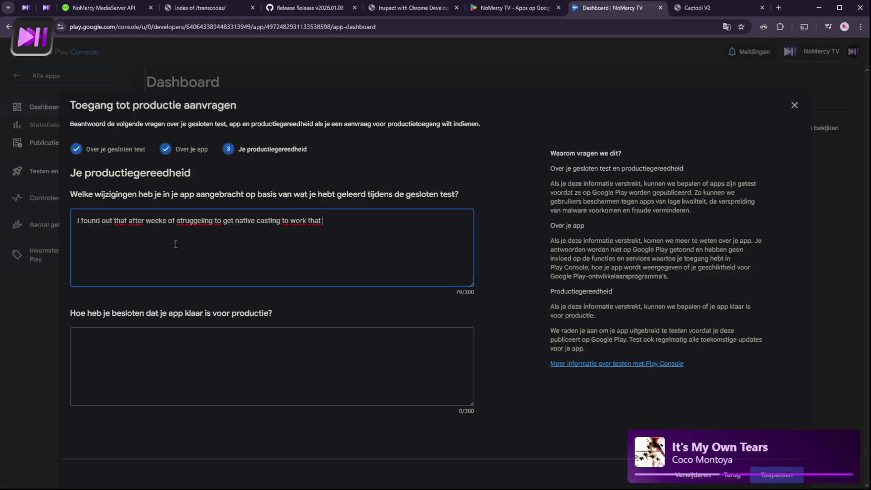
{"action": "type", "text": "ndroid 15"}
{"action": "type", "text": "+ o"}
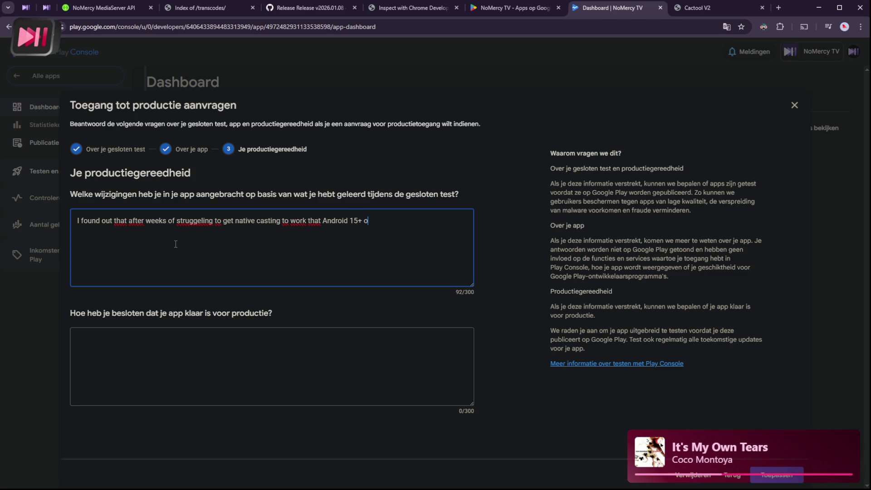
{"action": "key", "text": "BackSpace"}
{"action": "type", "text": "no longer allows "}
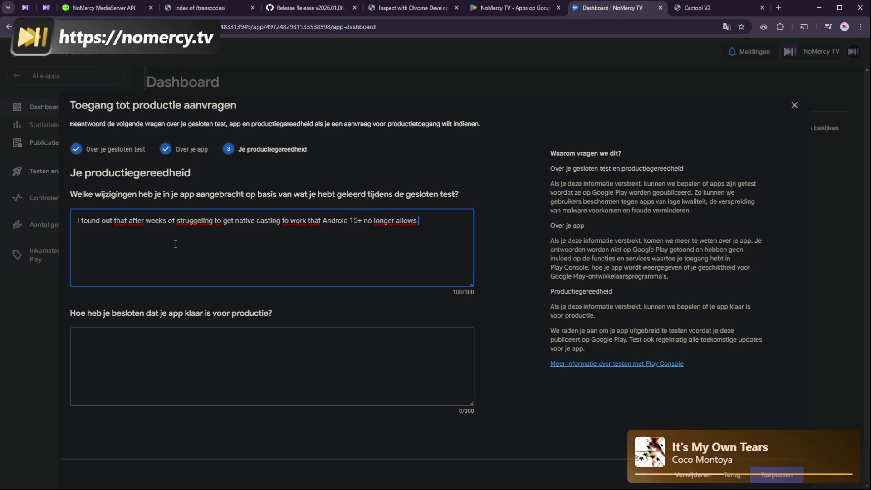
{"action": "type", "text": "BOOT"}
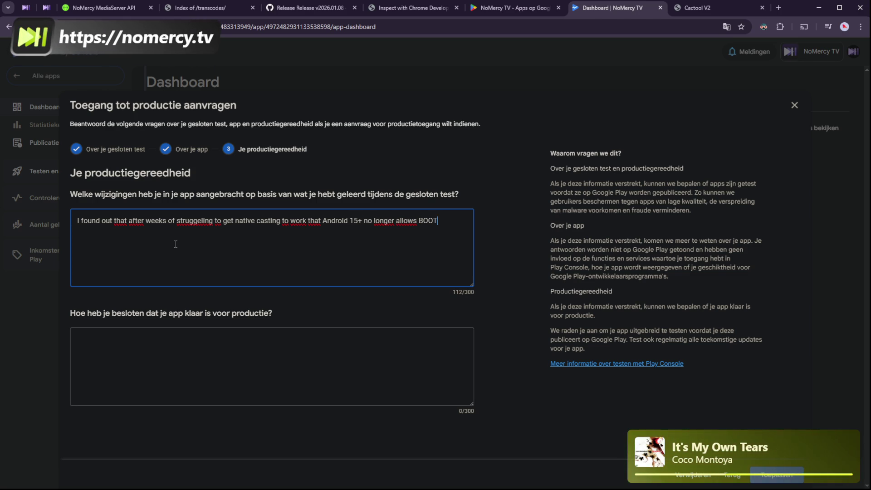
{"action": "type", "text": "_COMPLETE"}
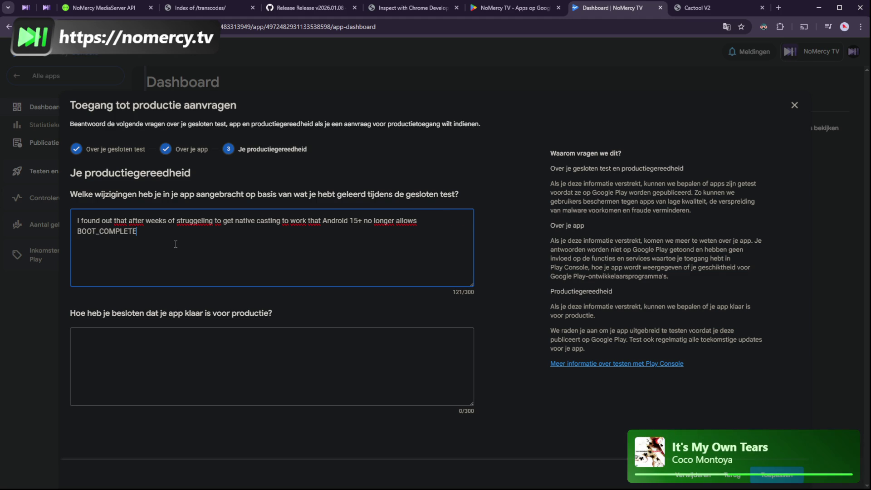
{"action": "type", "text": "D and"}
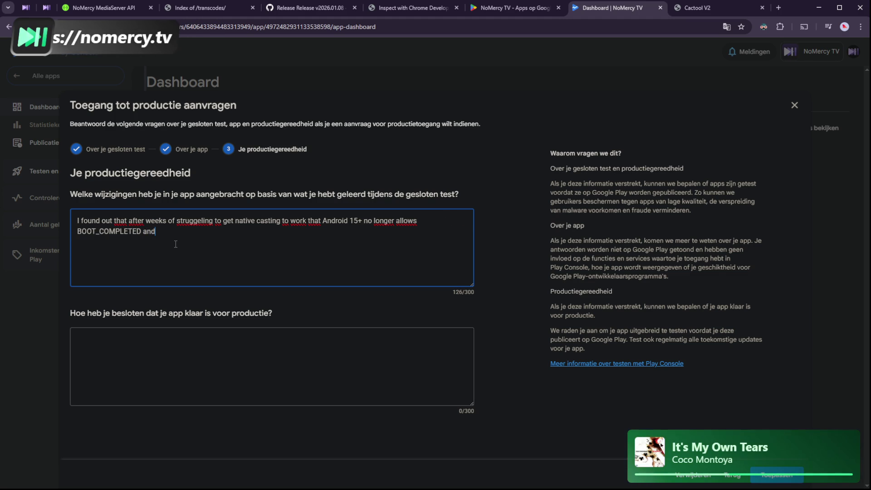
{"action": "type", "text": " therefore n"}
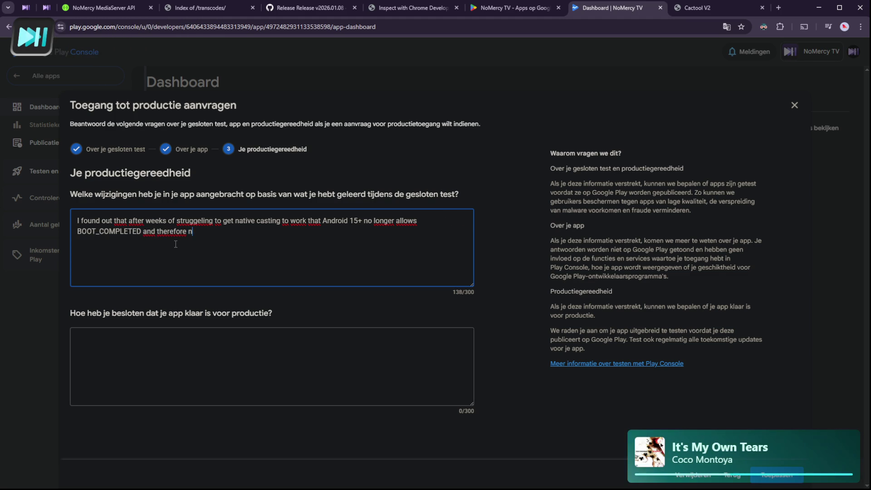
{"action": "type", "text": "ot all"}
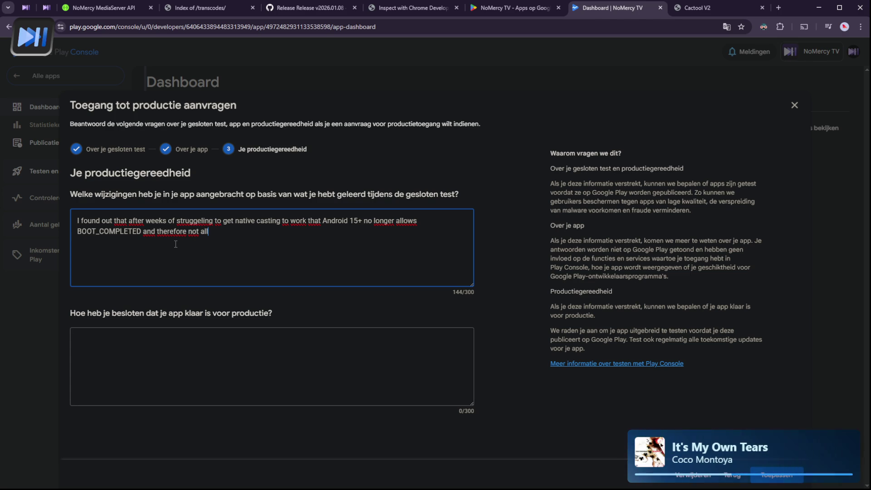
{"action": "type", "text": "ow me to s"}
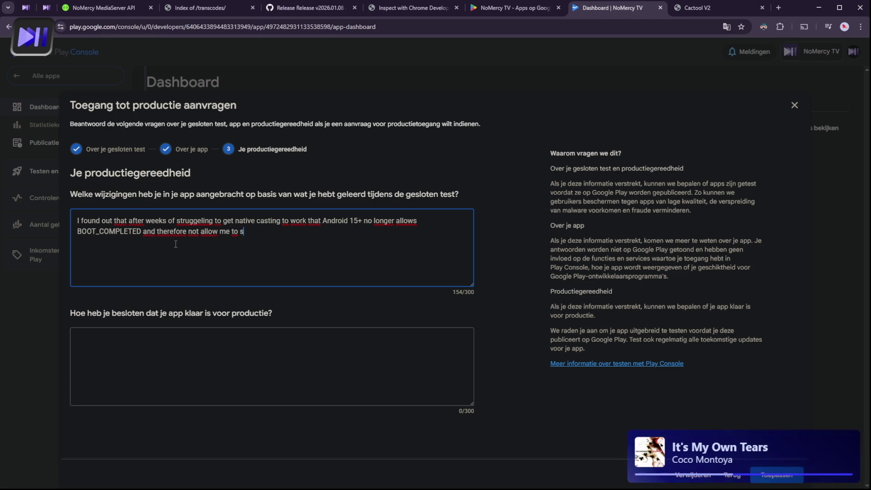
{"action": "type", "text": "tart the l"}
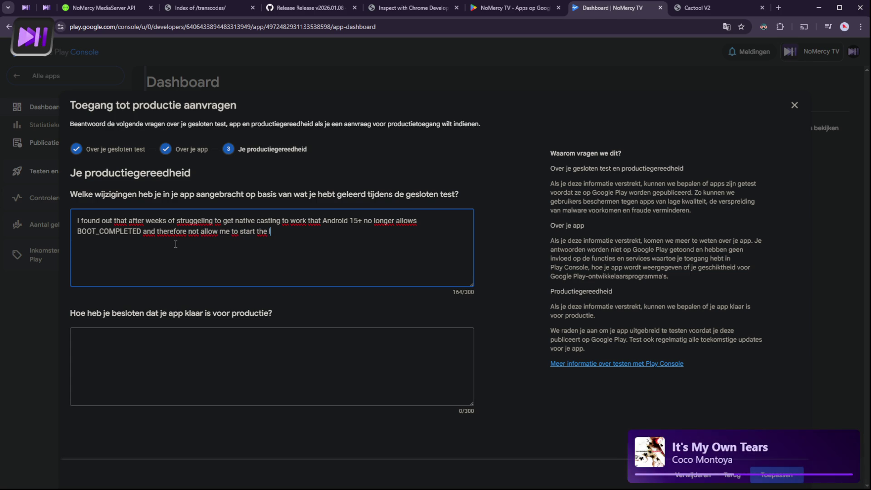
{"action": "type", "text": "istener "}
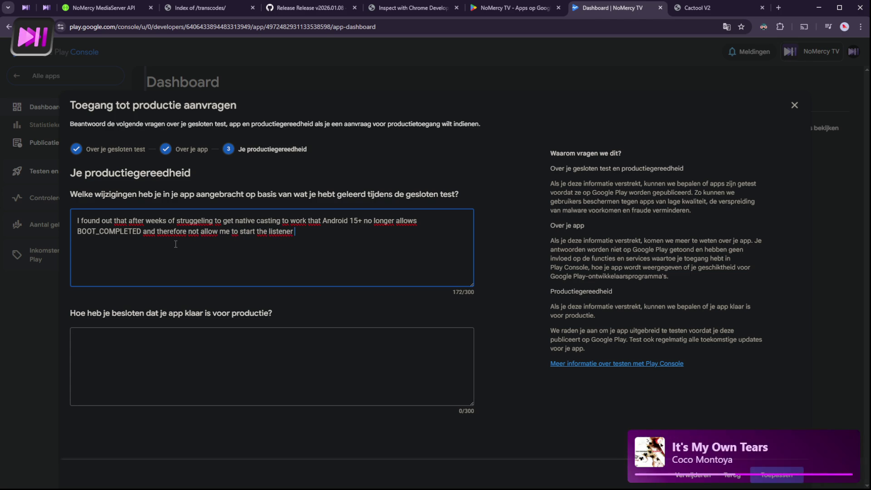
{"action": "type", "text": "th"}
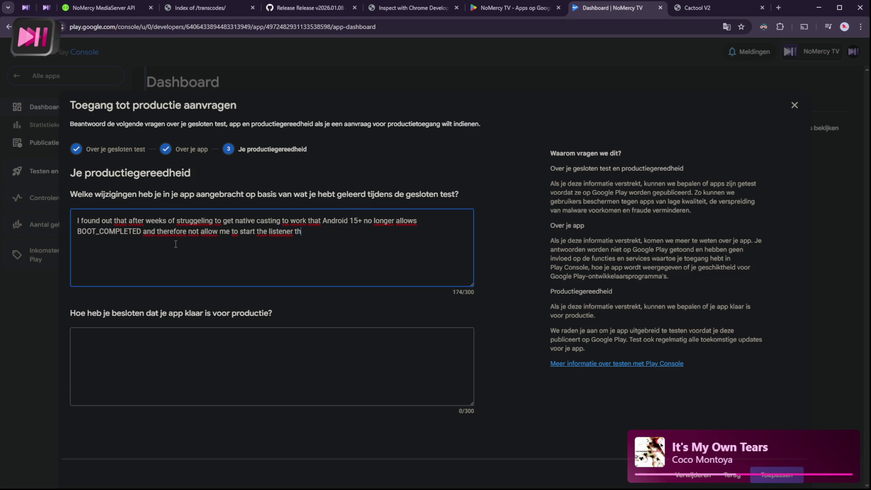
{"action": "type", "text": "at is able to "}
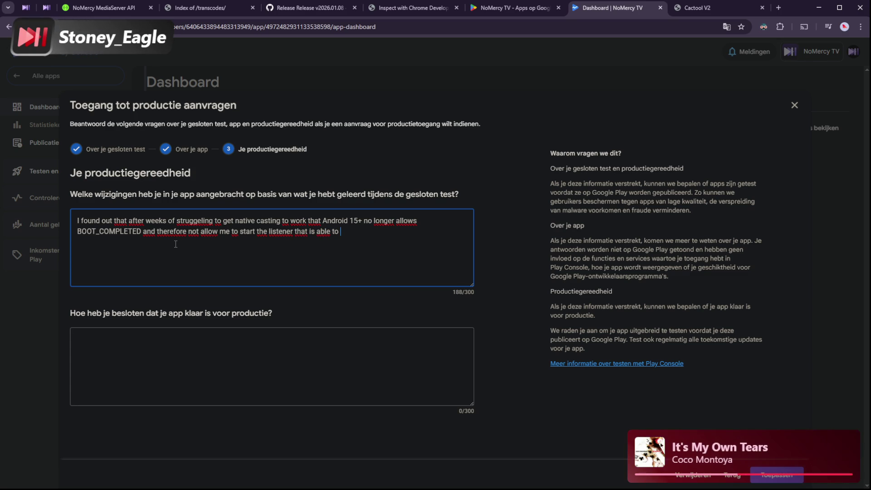
{"action": "type", "text": "launch the app from "}
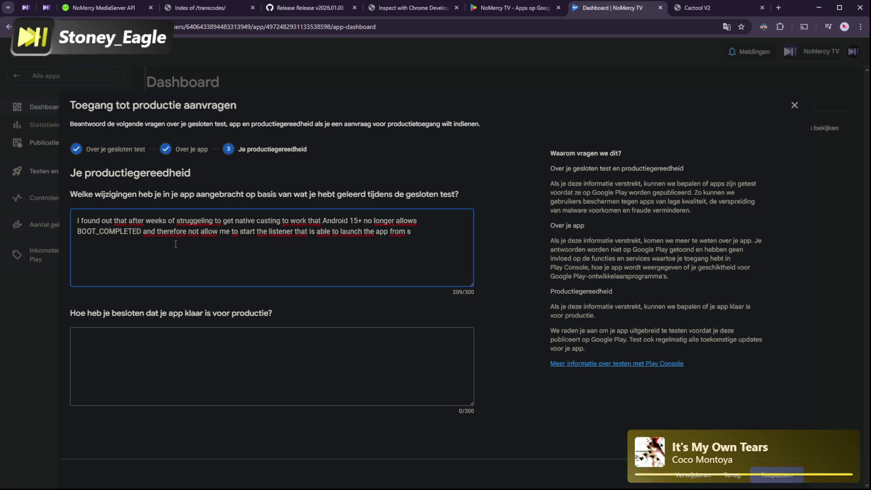
{"action": "type", "text": "sleep"}
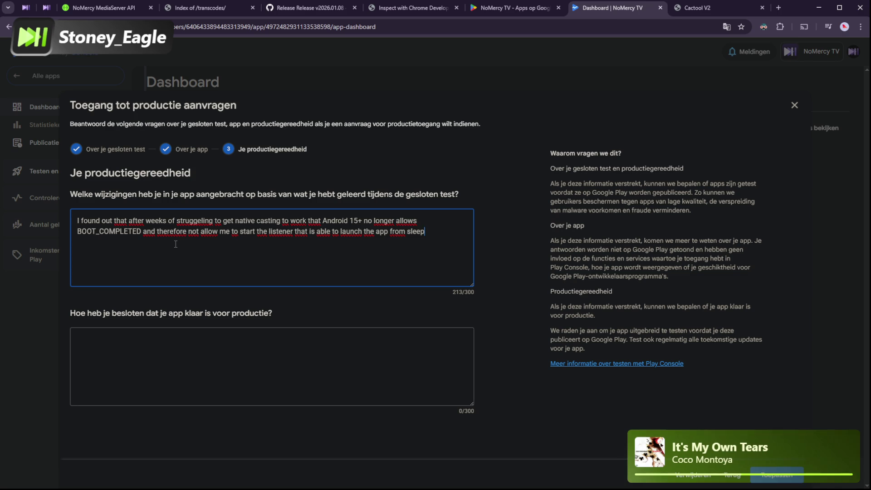
{"action": "type", "text": ", which is a "}
{"action": "type", "text": "huge b"}
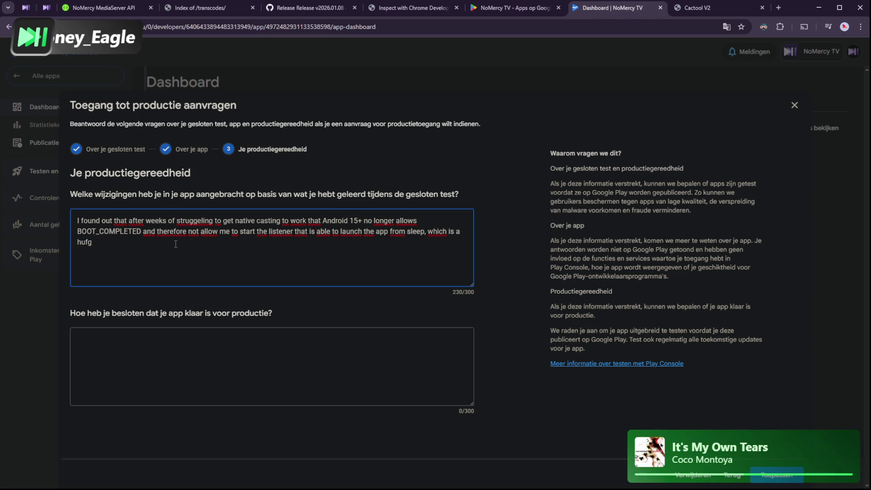
{"action": "type", "text": "mmer"}
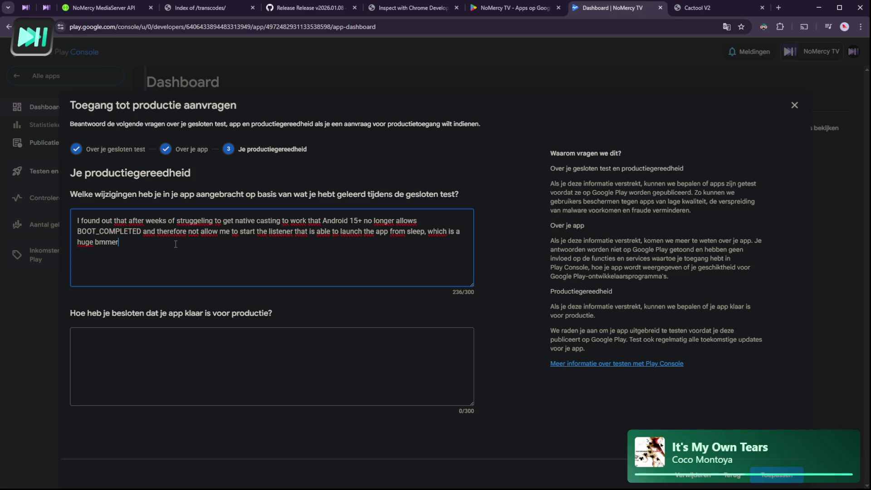
{"action": "key", "text": "BackSpace"}
{"action": "key", "text": "BackSpace"}
{"action": "key", "text": "BackSpace"}
{"action": "type", "text": "bummer"}
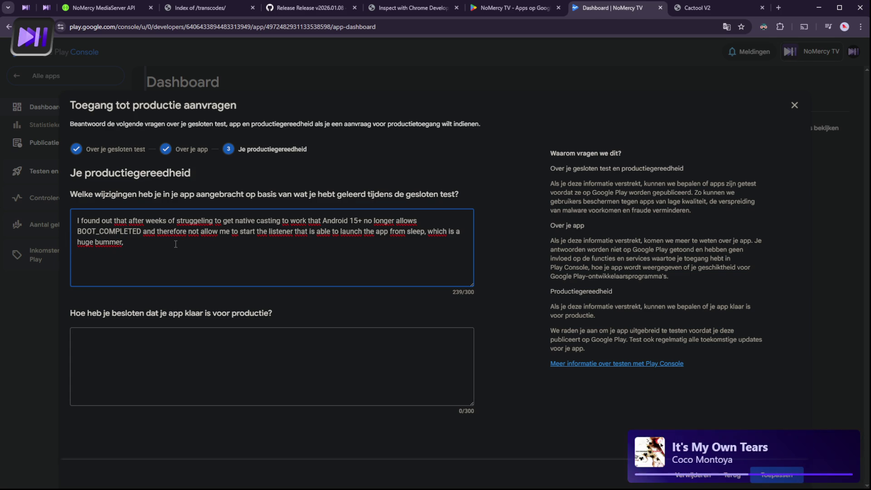
{"action": "type", "text": "theyt"}
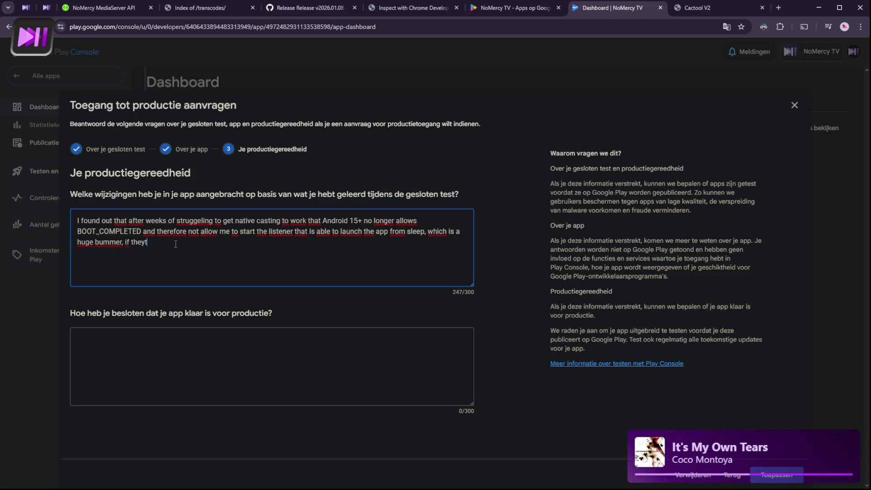
{"action": "type", "text": "re is "}
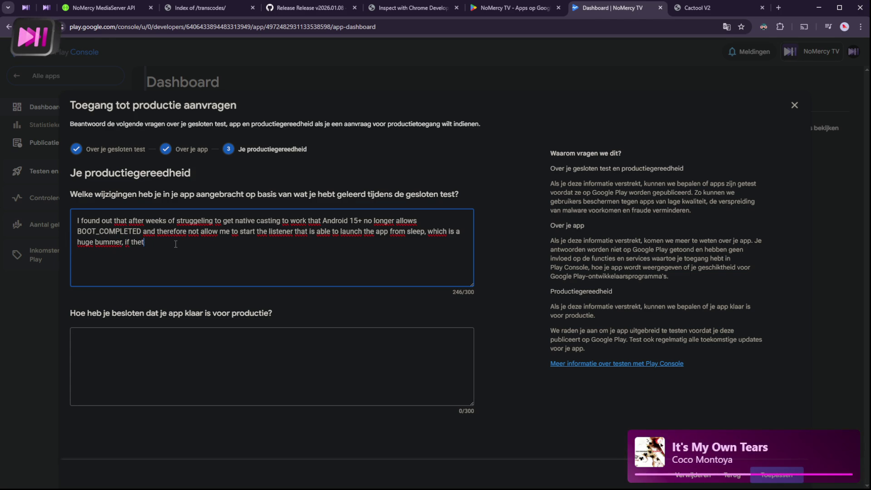
{"action": "type", "text": "a way"}
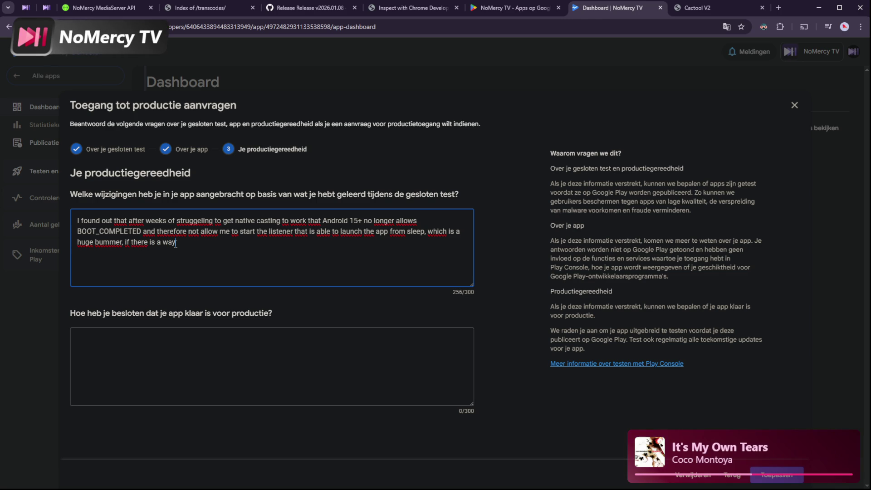
{"action": "type", "text": " then please let"}
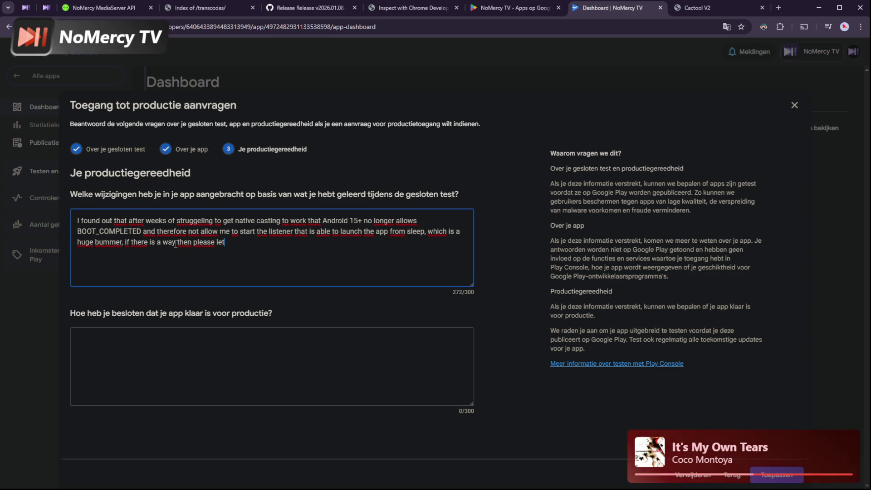
{"action": "type", "text": " me know."}
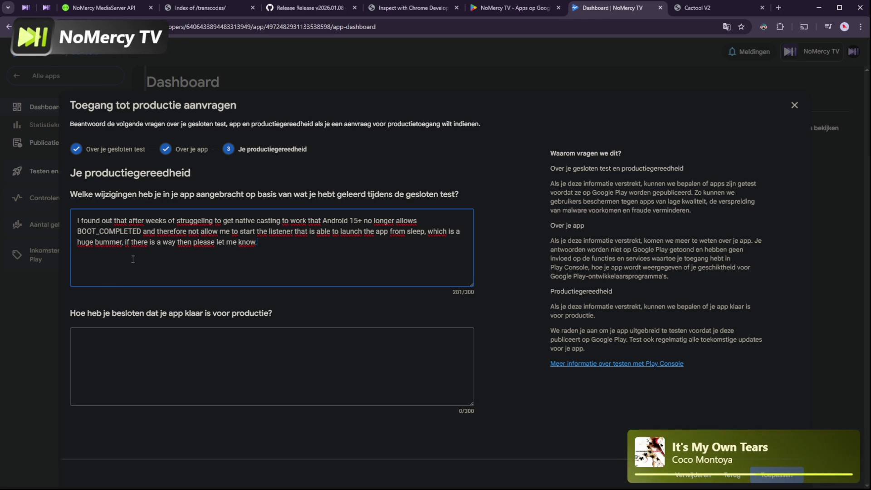
{"action": "left_click", "coordinate": [182, 350]}
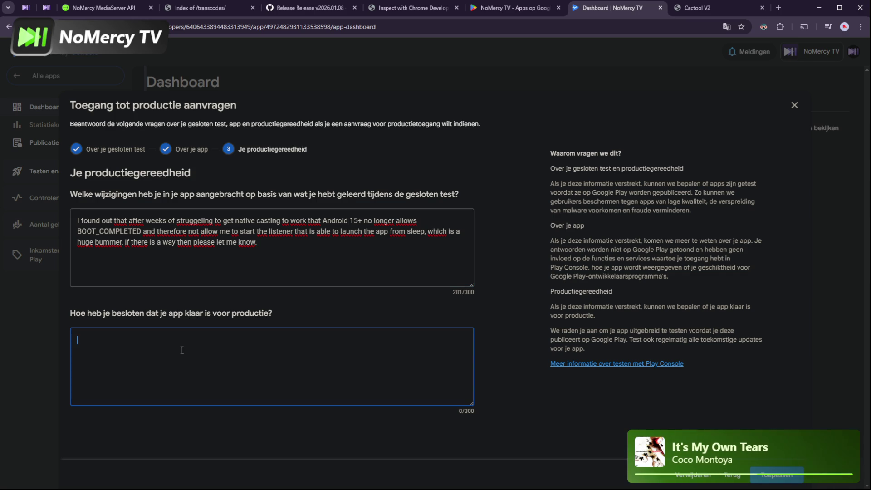
Answer that the key mobile and TV features were built and tested, so public release frees focus for the web app and media server
{"action": "type", "text": "After "}
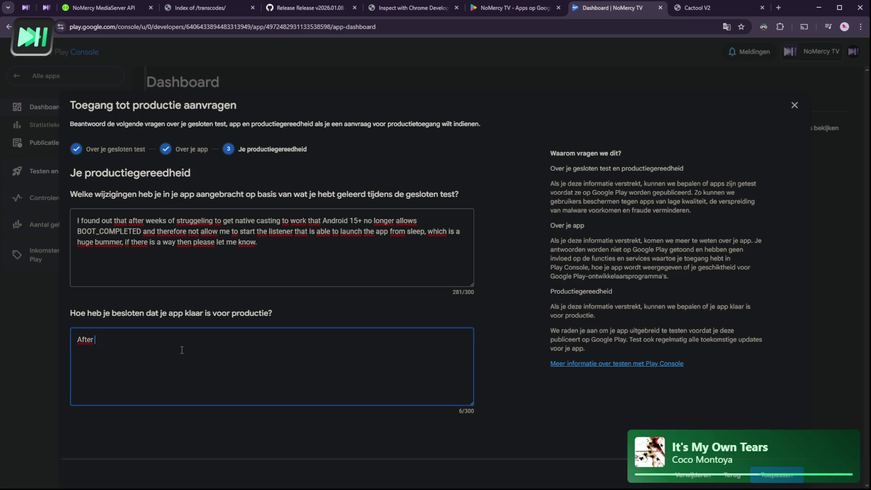
{"action": "type", "text": "making "}
{"action": "type", "text": "the most impor"}
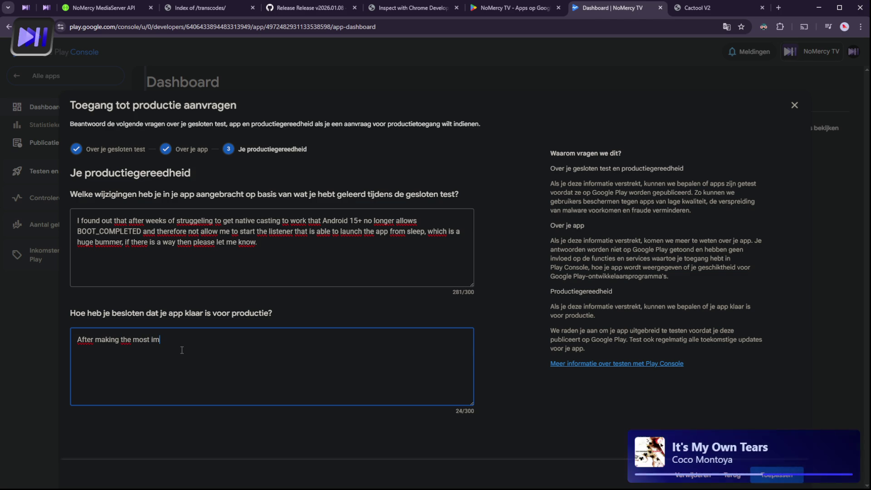
{"action": "type", "text": "tant feature"}
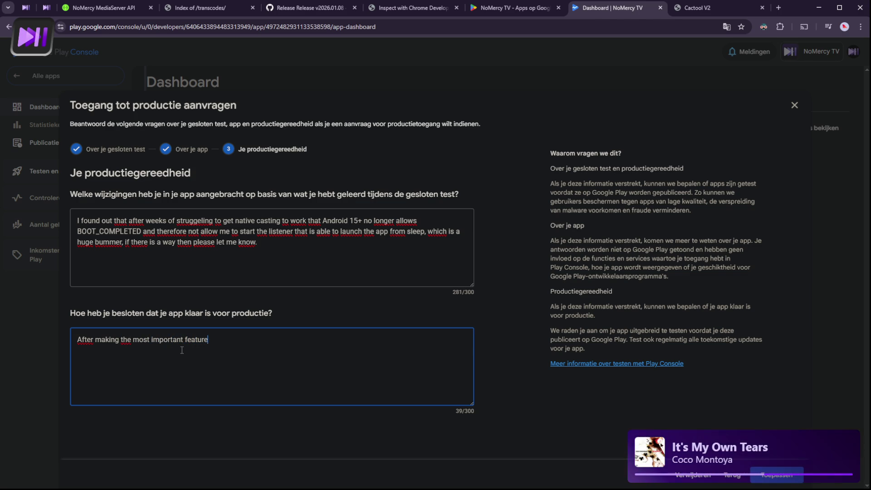
{"action": "type", "text": "s for m"}
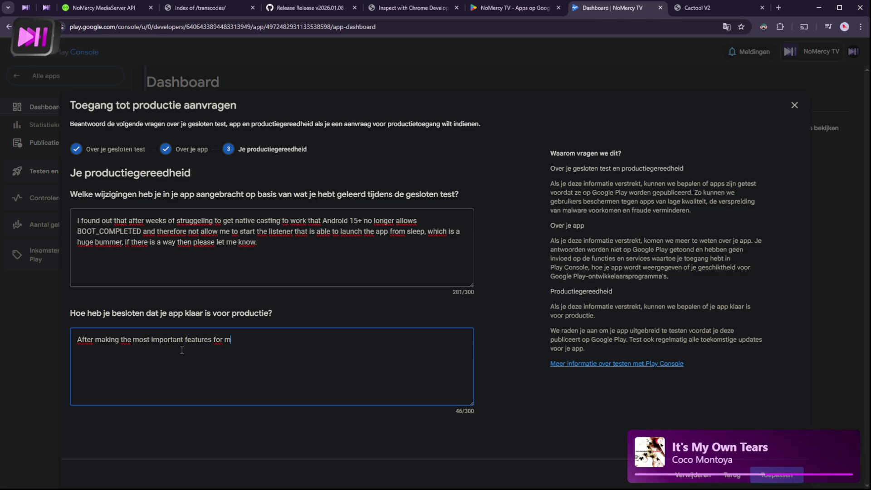
{"action": "type", "text": "obile and tv "}
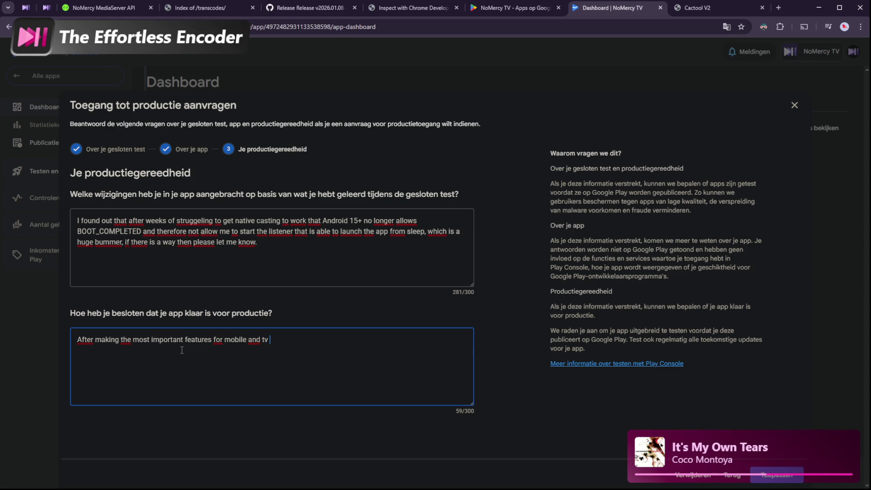
{"action": "type", "text": "and "}
{"action": "type", "text": "test"}
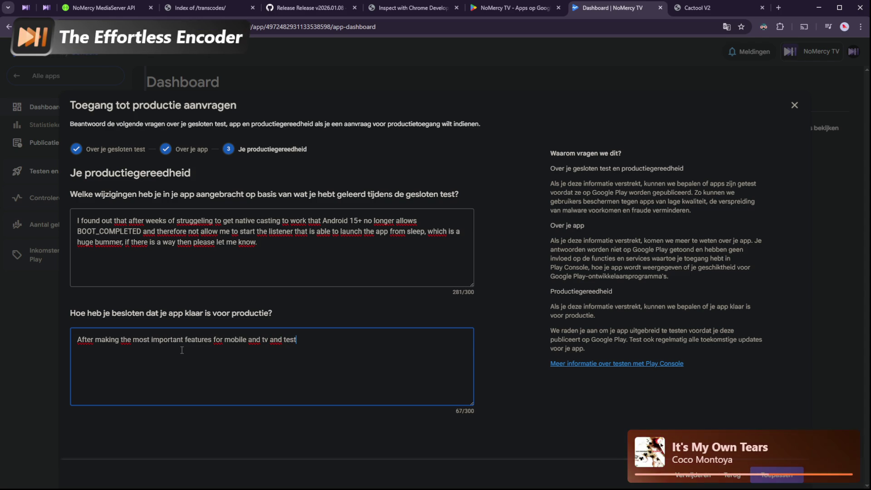
{"action": "type", "text": "ing that they work "}
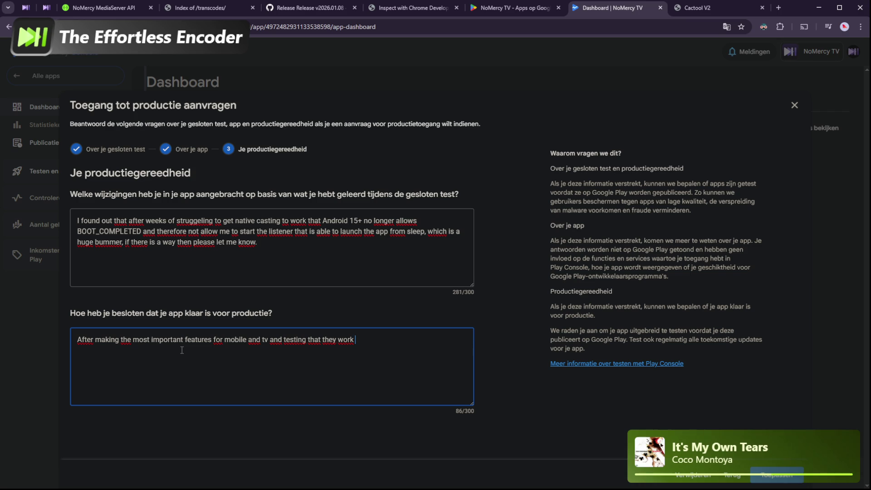
{"action": "type", "text": "correctl"}
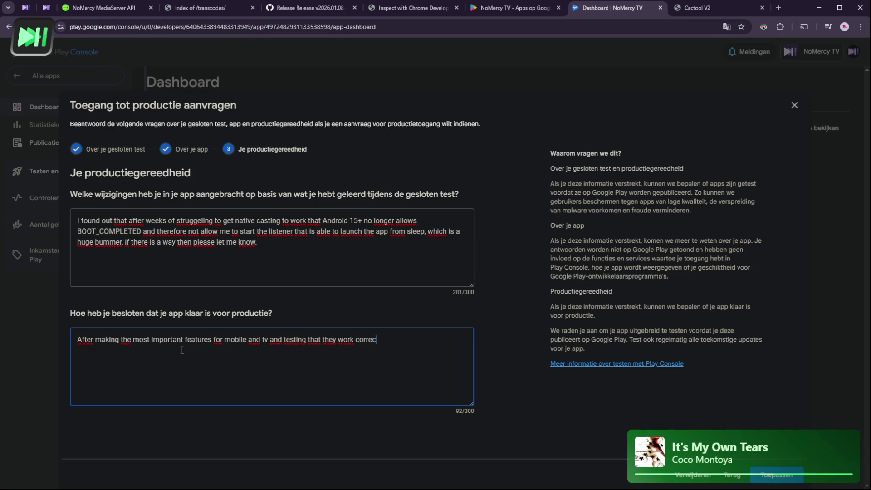
{"action": "type", "text": "y, i "}
{"action": "type", "text": "have not"}
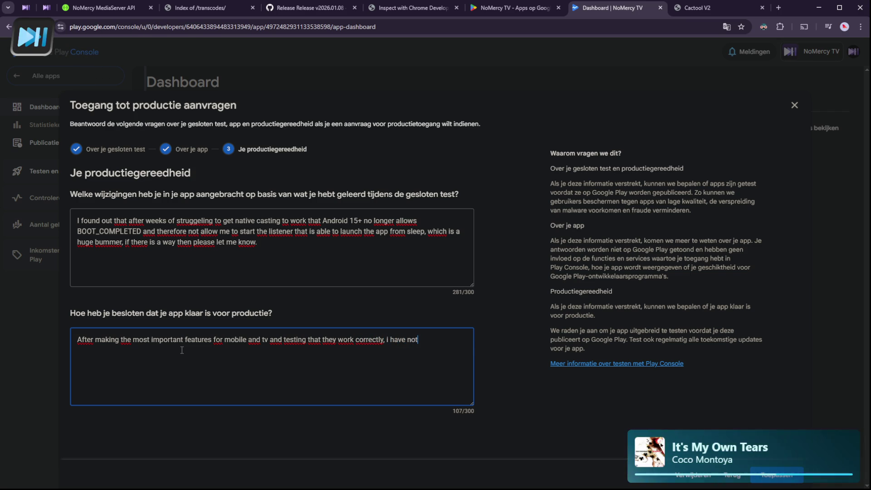
{"action": "key", "text": "BackSpace"}
{"action": "type", "text": "w decided"}
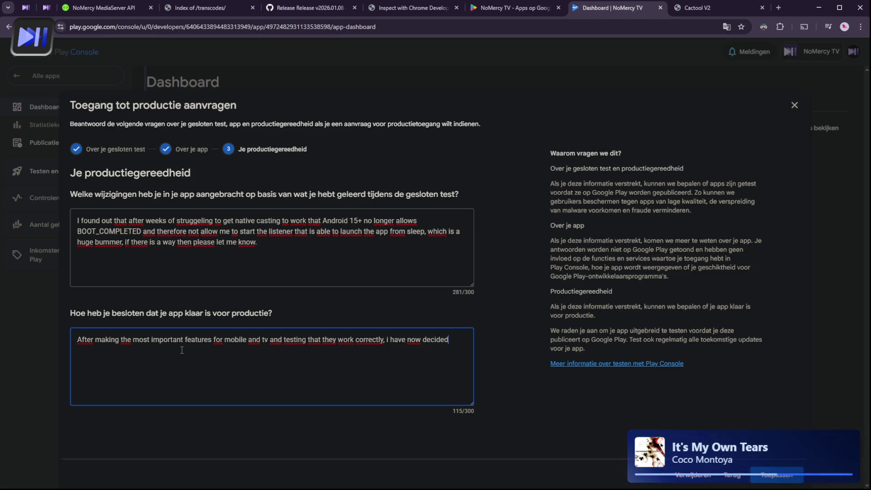
{"action": "type", "text": " to aply t"}
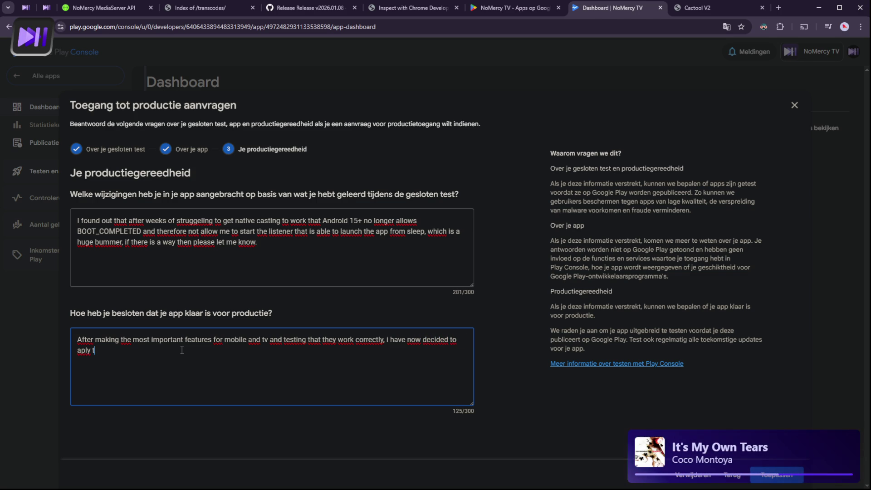
{"action": "key", "text": "BackSpace"}
{"action": "type", "text": "for public "}
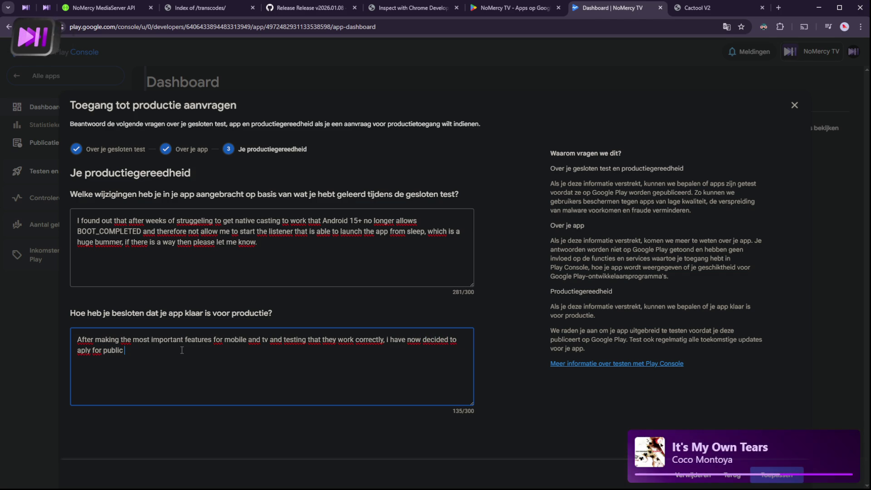
{"action": "type", "text": "release "}
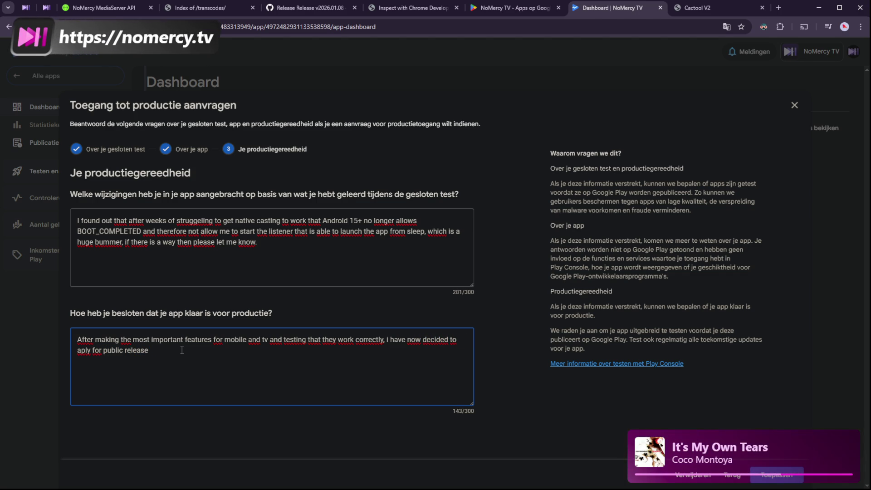
{"action": "type", "text": "so i can move my "}
{"action": "type", "text": "focus "}
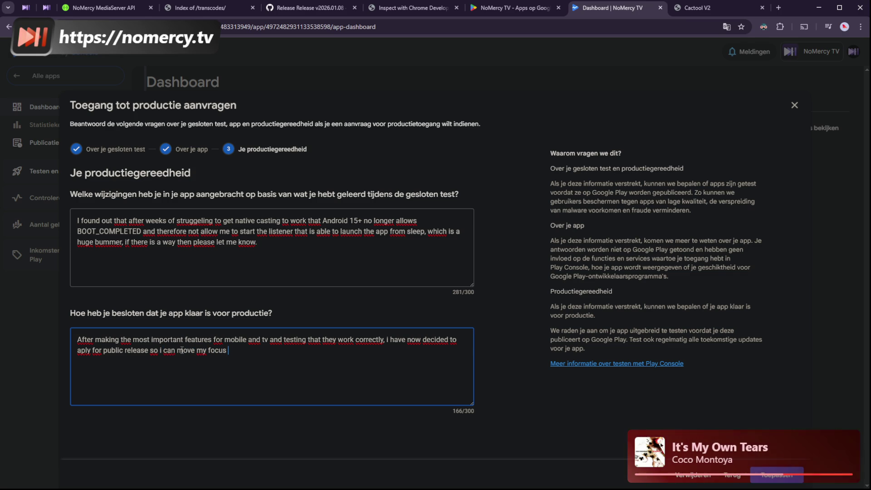
{"action": "type", "text": "back on the "}
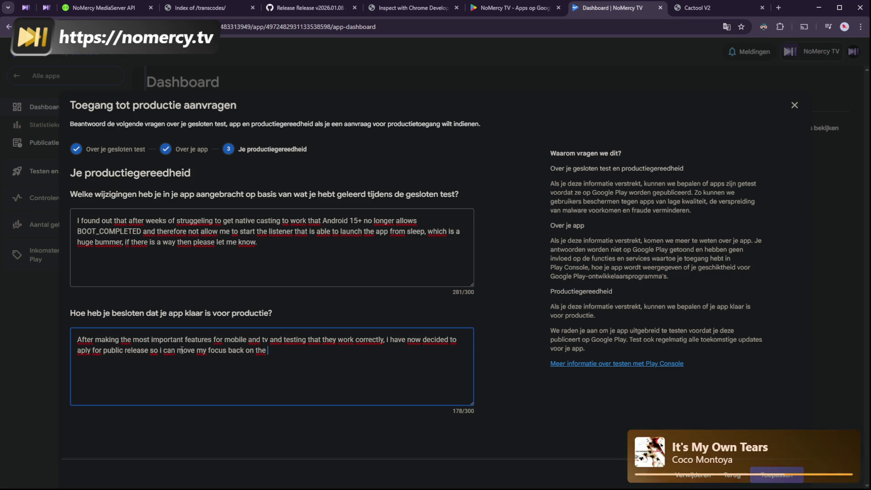
{"action": "type", "text": "web app "}
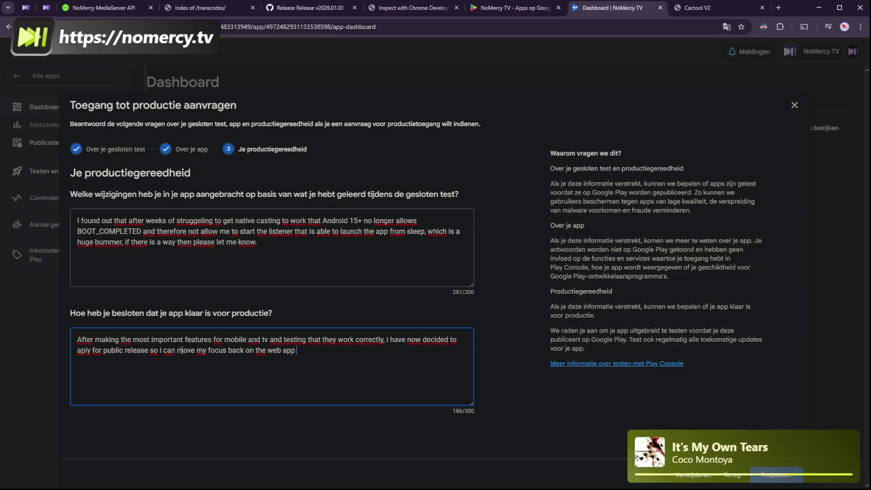
{"action": "type", "text": "and the media "}
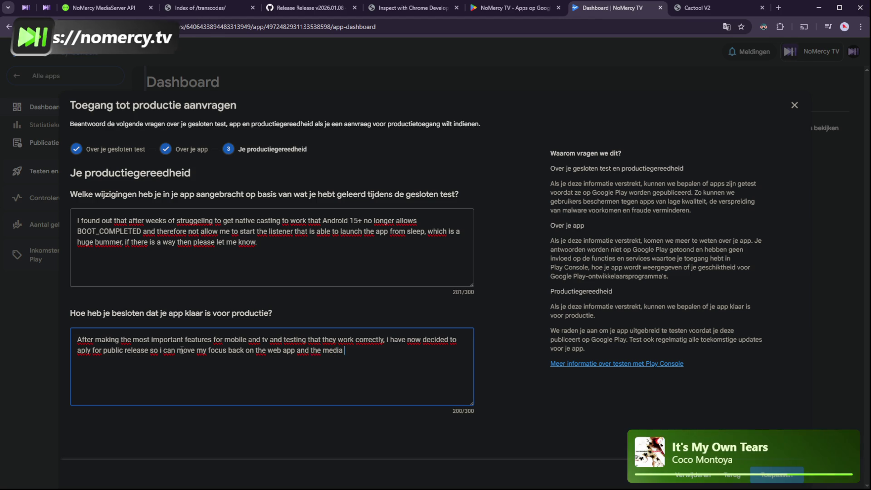
{"action": "type", "text": "server that drives "}
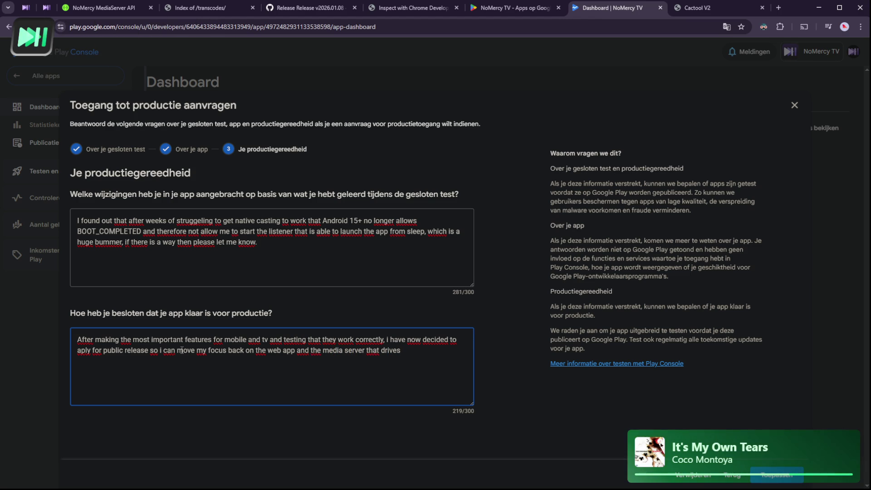
{"action": "type", "text": "everything"}
{"action": "key", "text": "Left"}
{"action": "key", "text": "Left"}
{"action": "key", "text": "Left"}
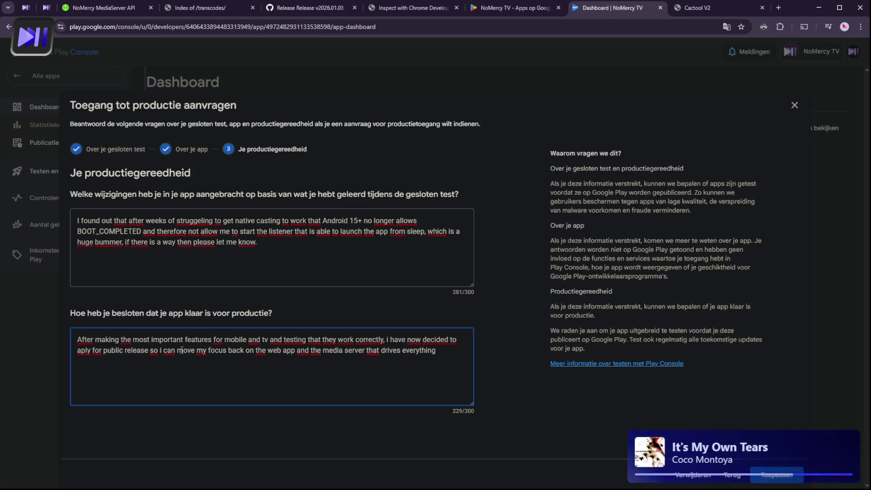
Insert 'the media server and the domain API' and end the answer with 'bring client and server together.'
{"action": "key", "text": "Left"}
{"action": "key", "text": "Left"}
{"action": "key", "text": "Left"}
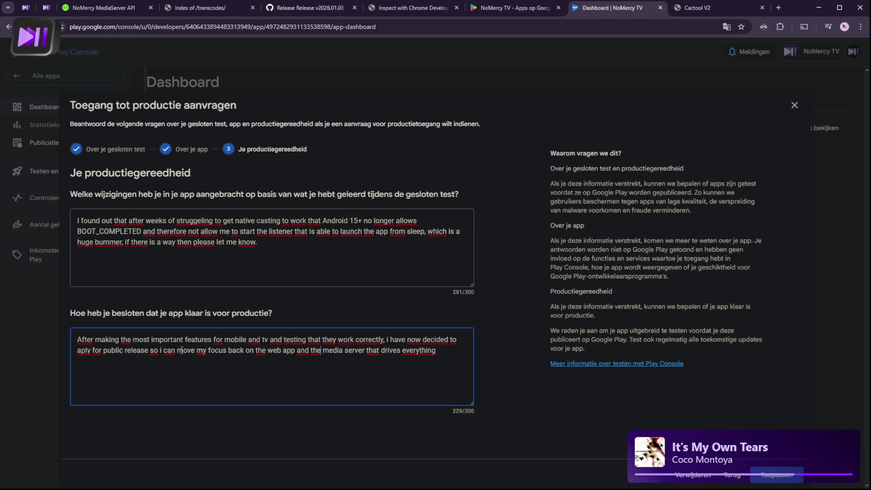
{"action": "key", "text": "BackSpace"}
{"action": "key", "text": "BackSpace"}
{"action": "key", "text": "BackSpace"}
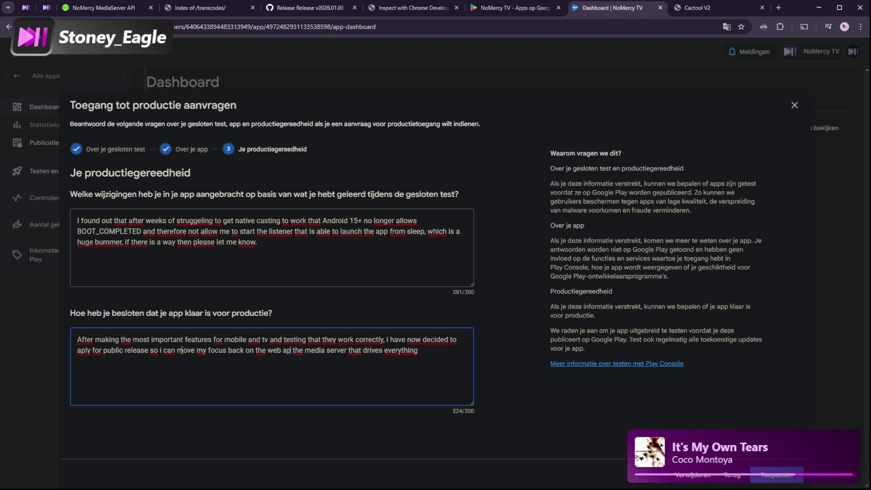
{"action": "type", "text": "p,"}
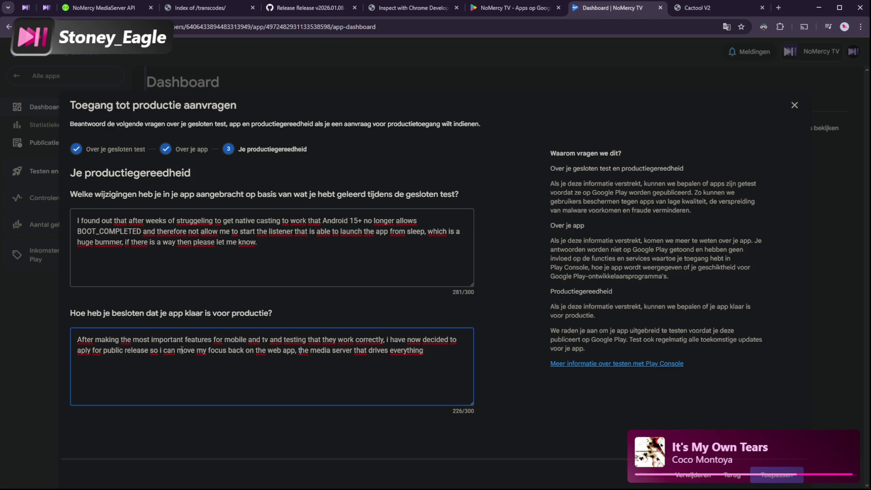
{"action": "type", "text": " the media server and the "}
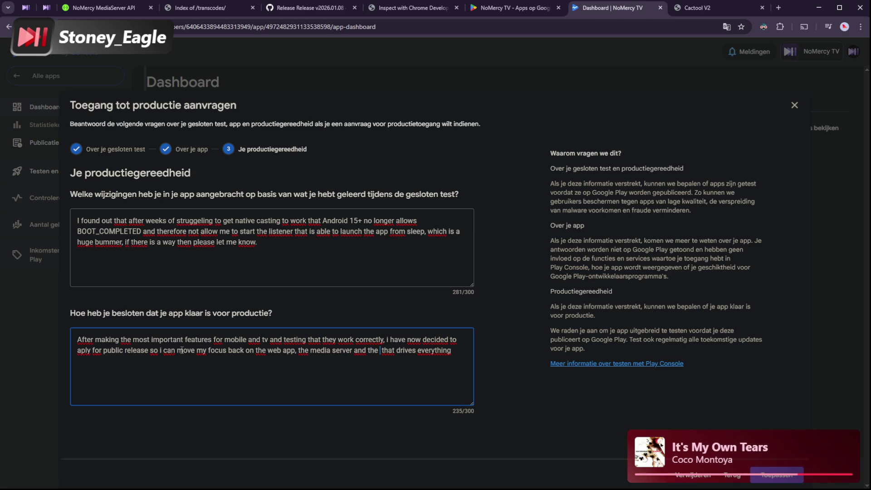
{"action": "type", "text": "domain "}
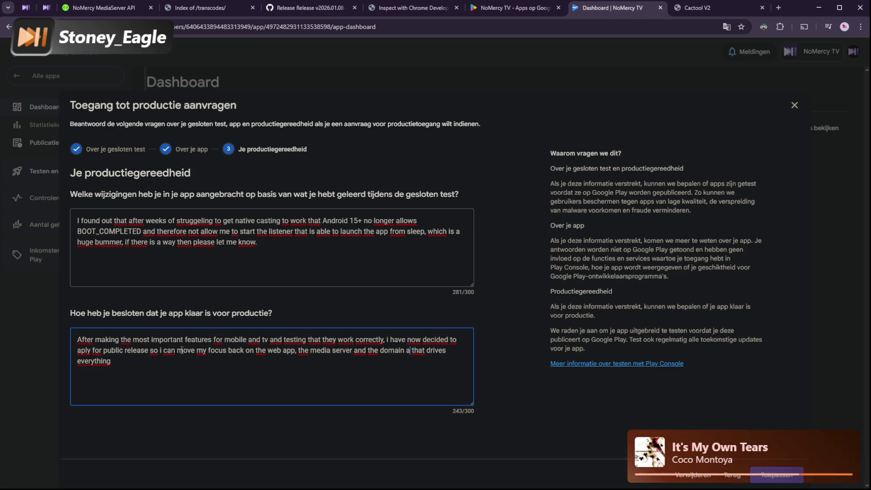
{"action": "type", "text": "APi"}
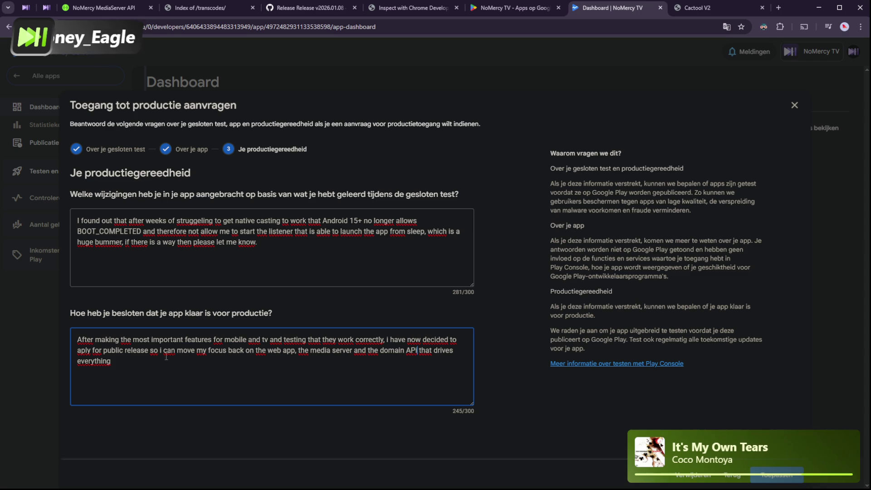
{"action": "key", "text": "BackSpace"}
{"action": "key", "text": "BackSpace"}
{"action": "key", "text": "BackSpace"}
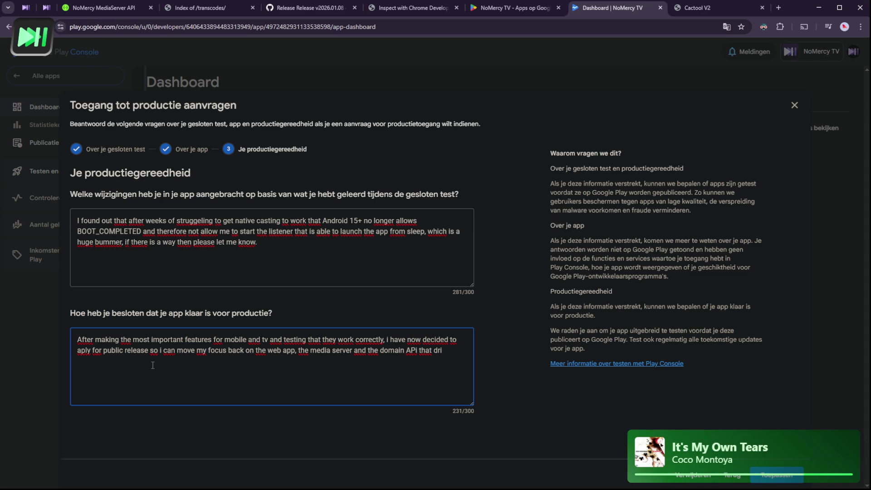
{"action": "type", "text": "nb"}
{"action": "type", "text": "bring cli"}
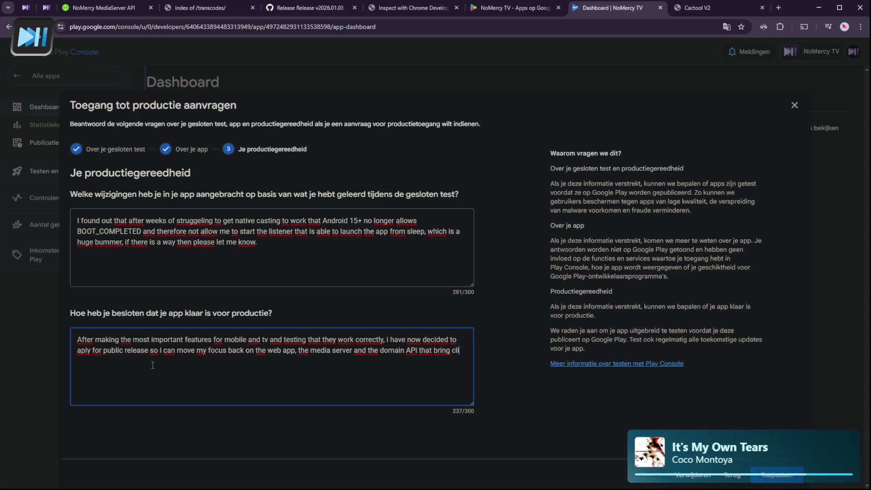
{"action": "type", "text": "ent and server"}
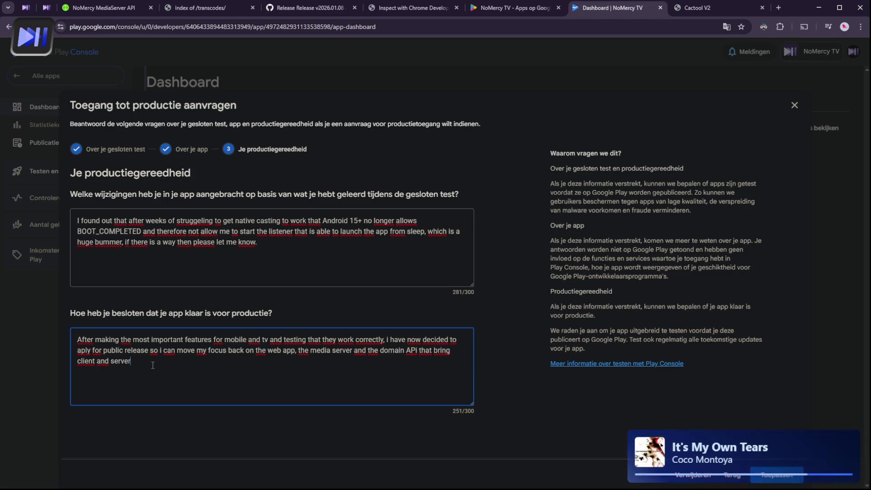
{"action": "type", "text": "together."}
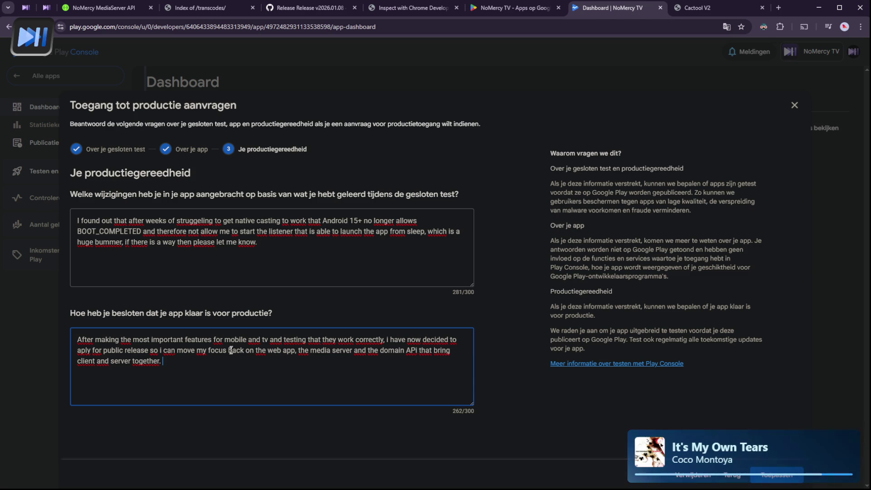
Submit the production access request with Toepassen and select the dashboard's under-review status text
{"action": "left_click", "coordinate": [773, 479]}
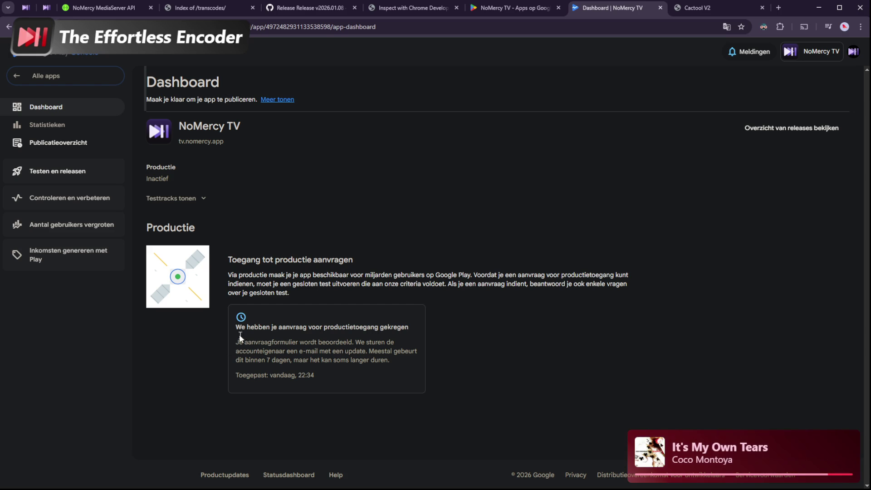
{"action": "left_click_drag", "start_coordinate": [233, 335], "coordinate": [415, 377]}
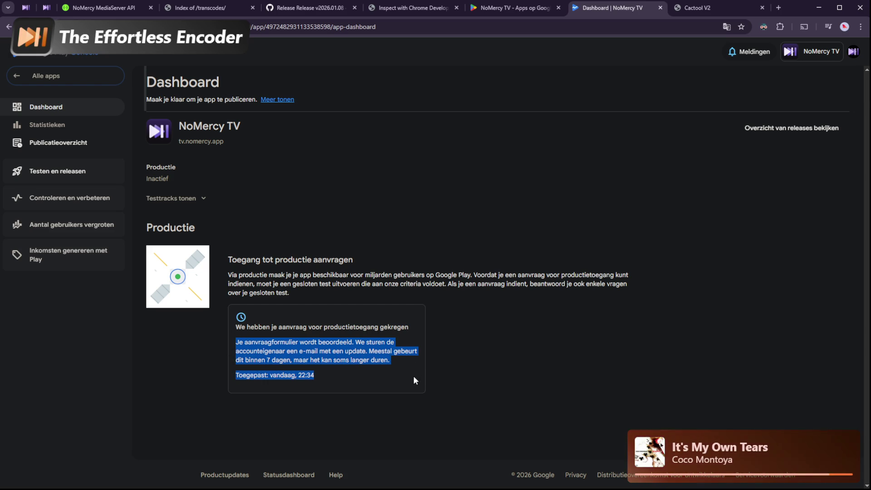